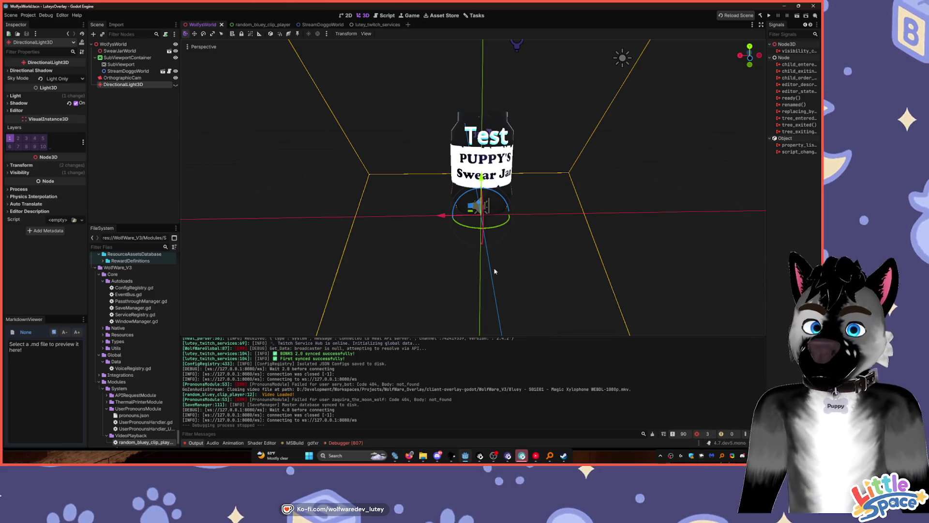
- Run the overlay project with F5, then deselect the DirectionalLight3D in the 3D viewport
key("F5")
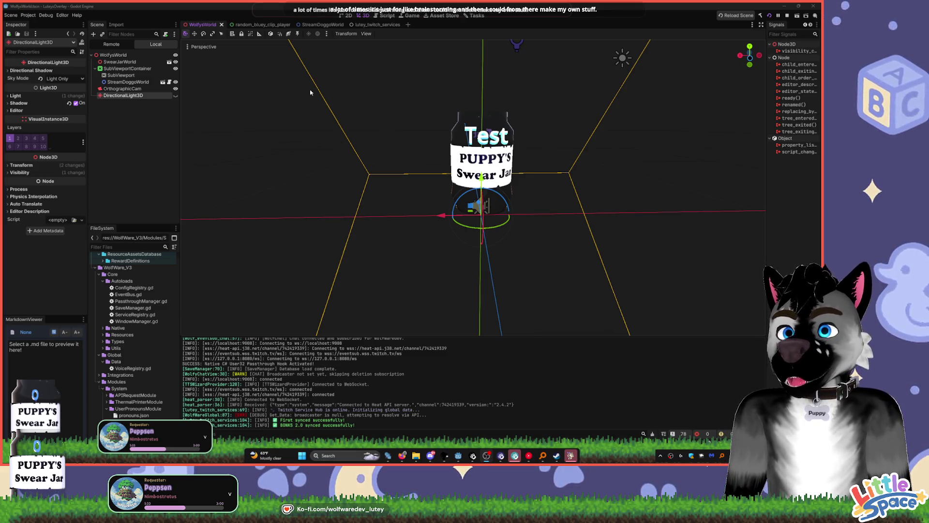
left_click(534, 93)
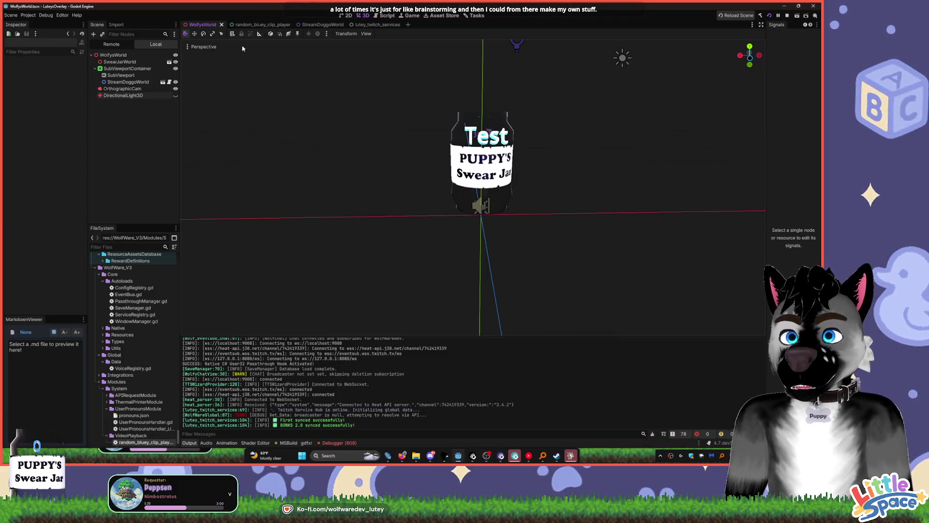
- Open the video_playback.gd source from VideoPlayback in the random_bluey_clip_player script
left_click(287, 24)
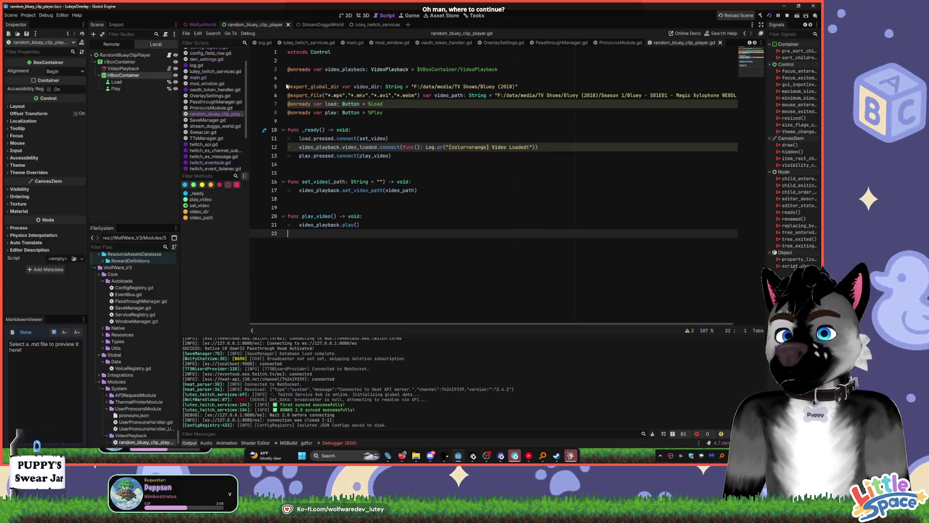
left_click(424, 184)
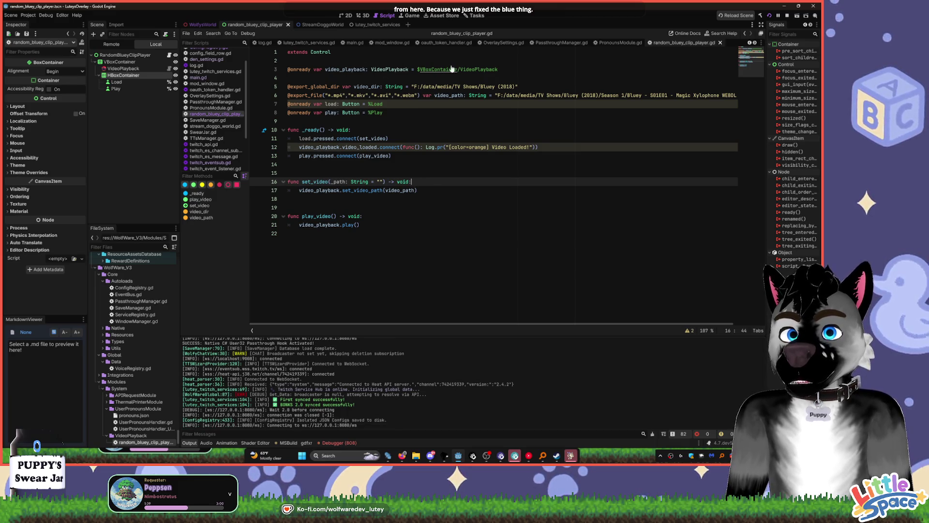
left_click(372, 69, "ctrl")
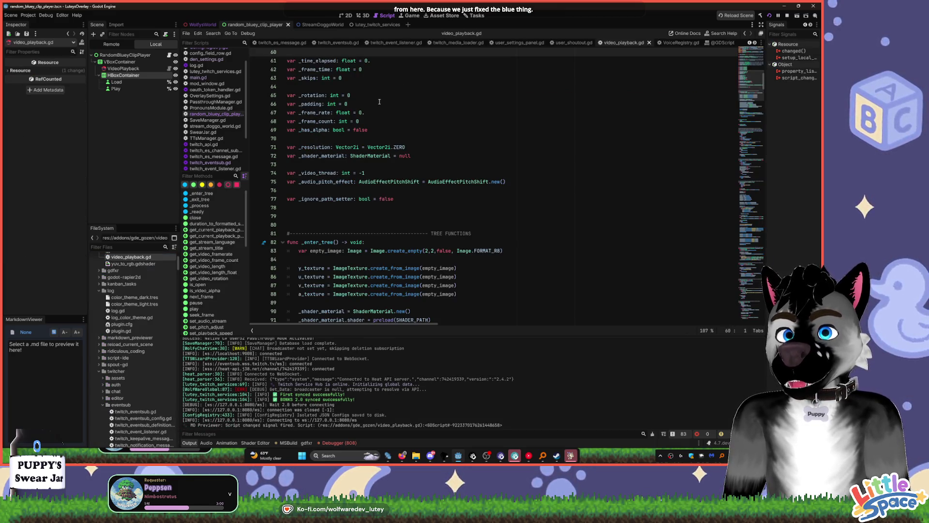
- Browse video_playback.gd's exported properties, including color_profile and playback_speed
scroll(380, 101, "up", 15)
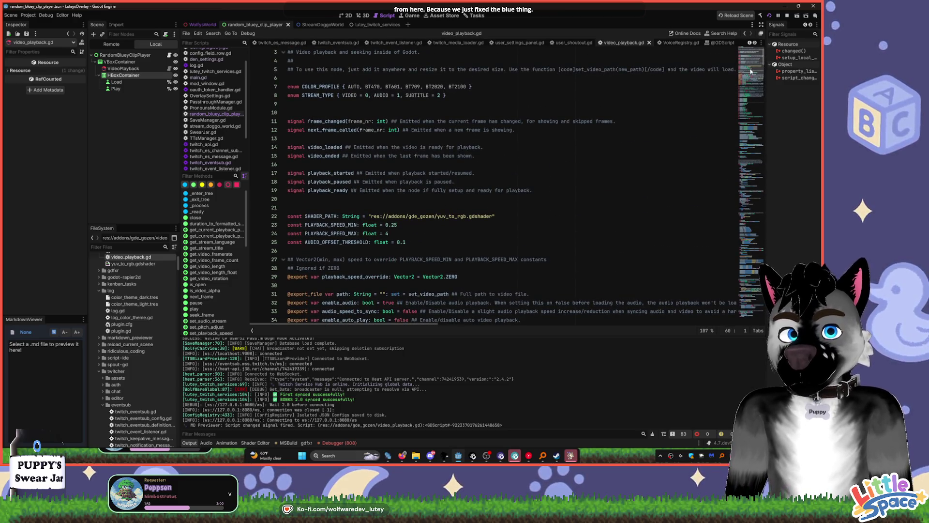
scroll(750, 71, "down", 7)
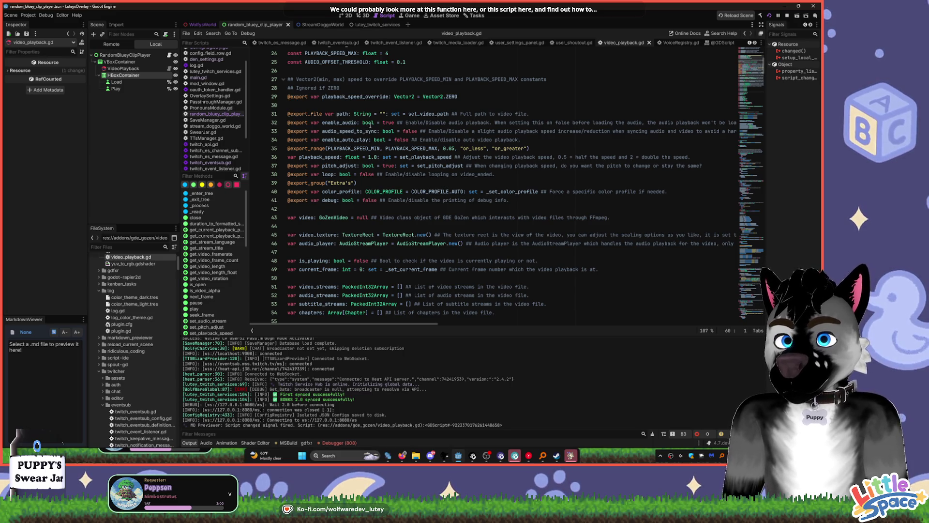
mouse_move(379, 132)
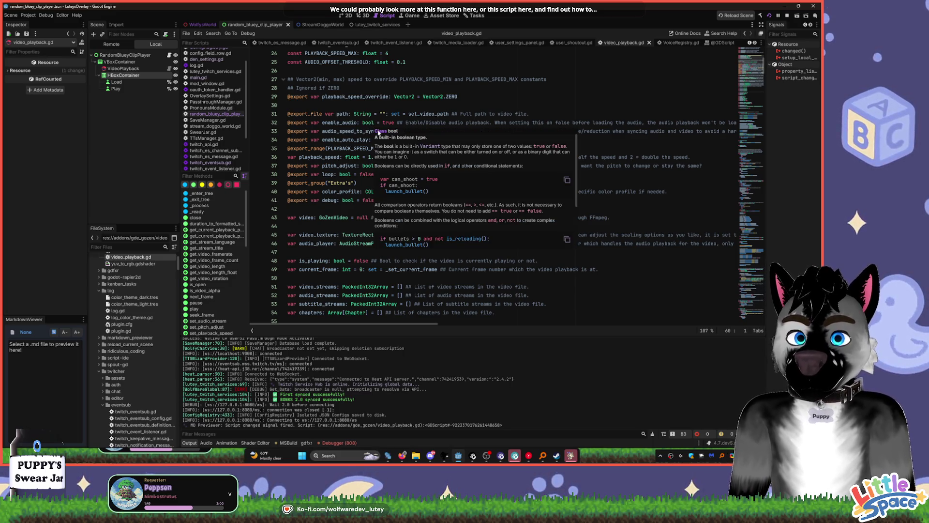
left_click(347, 250)
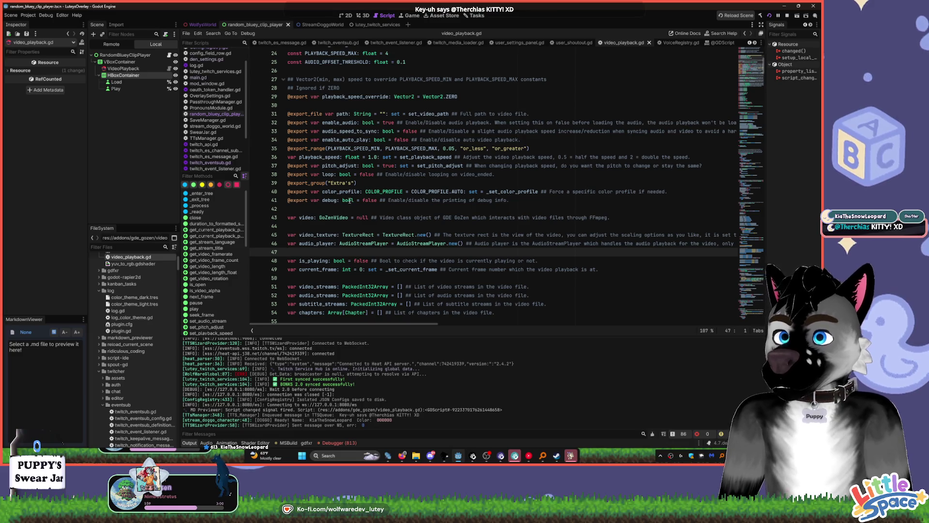
mouse_move(345, 189)
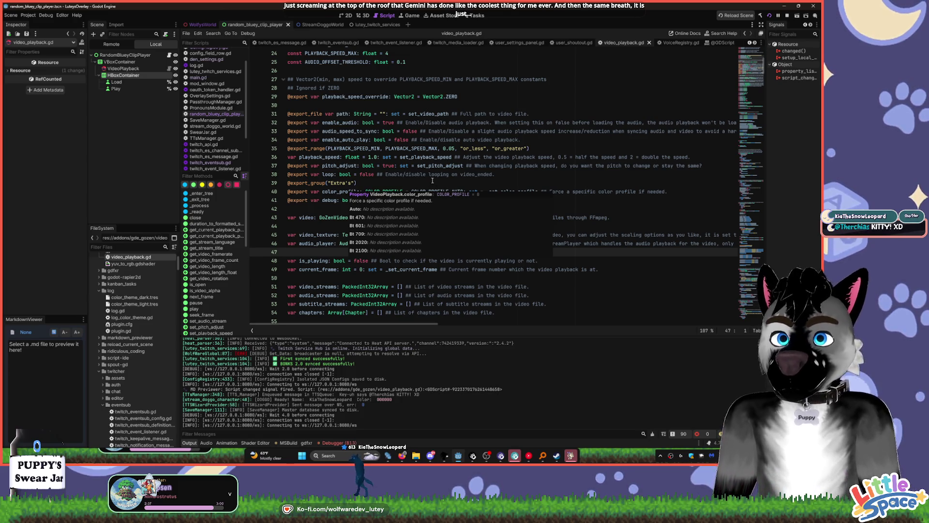
left_click(442, 166)
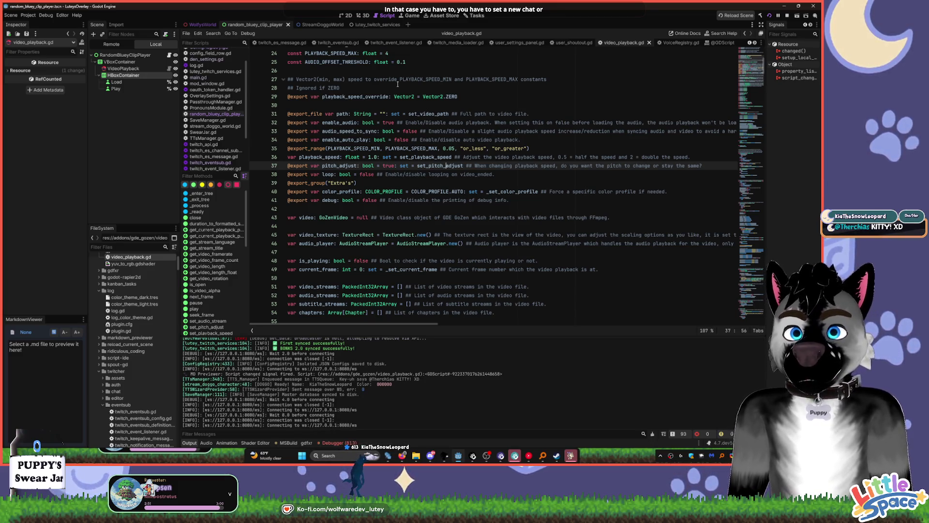
left_click(392, 139)
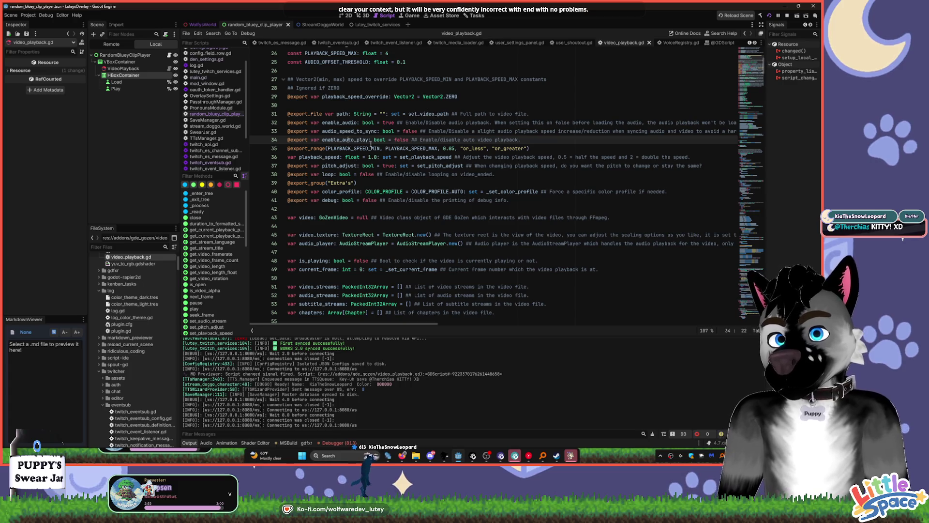
left_click(395, 157)
- Search Help for 'pitch', open the VideoPlayback class reference, and scroll to its Properties
key("F1")
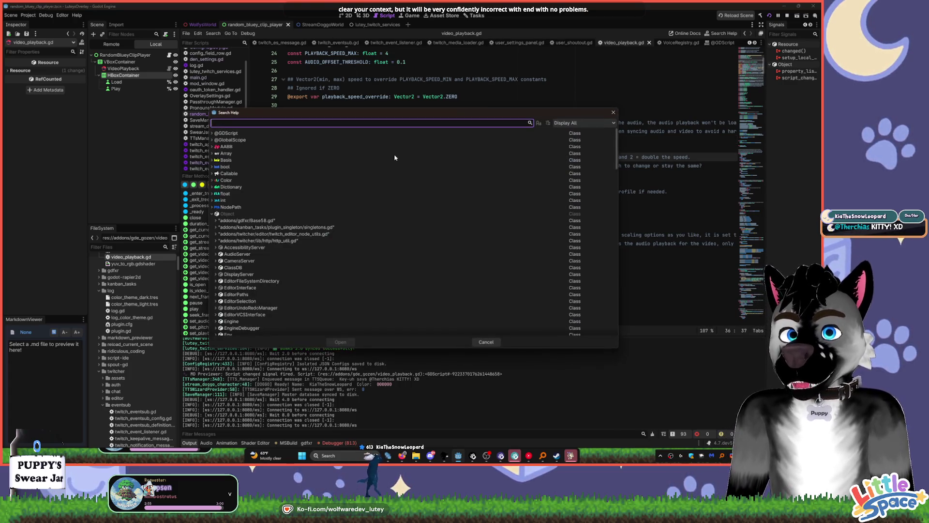
type("pitch")
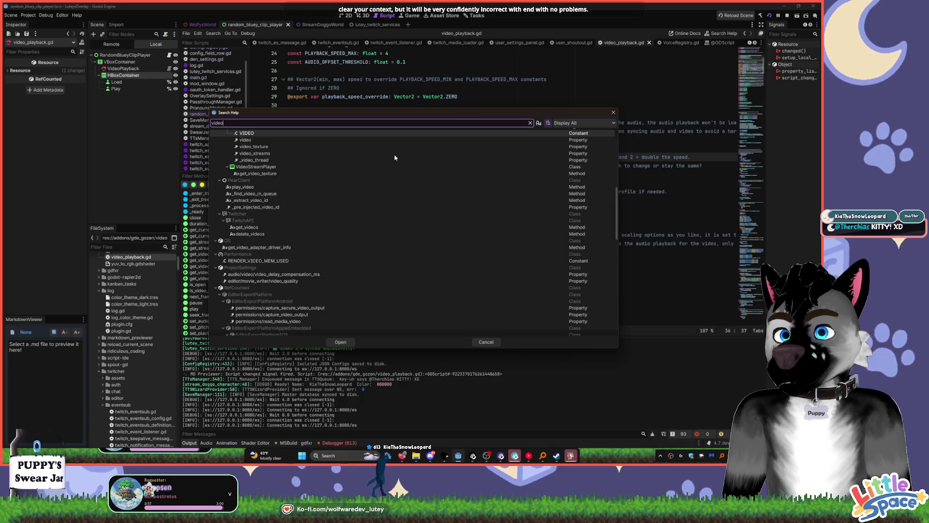
key("Escape")
scroll(488, 141, "down", 2)
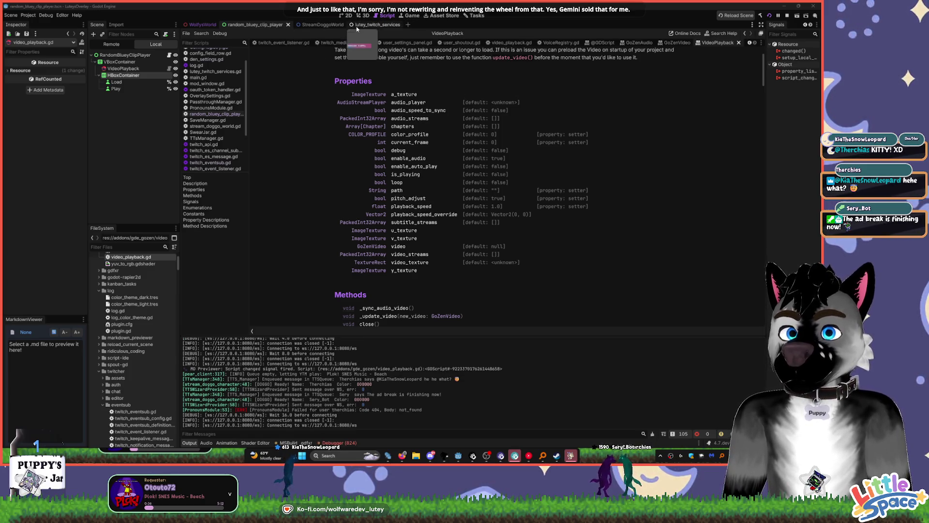
- Scroll the VideoPlayback reference down to its Methods section
left_click(322, 26)
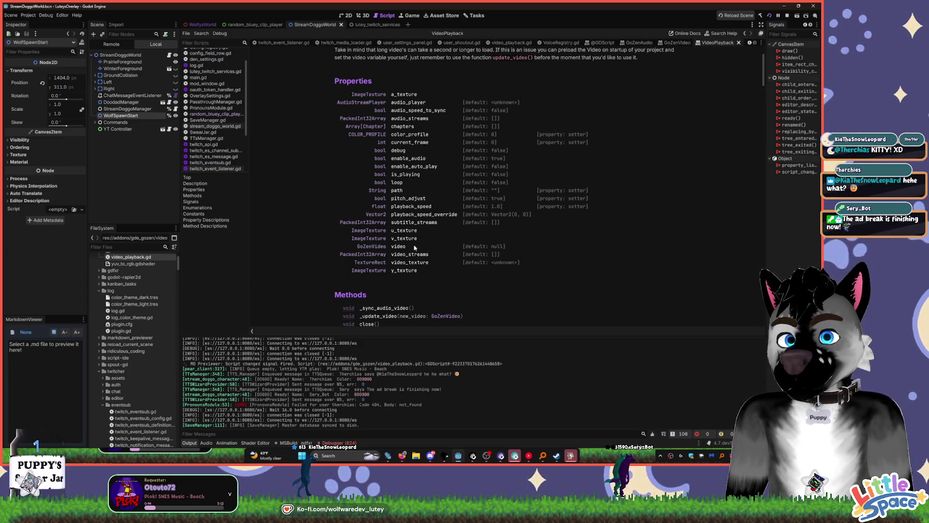
scroll(421, 298, "down", 4)
scroll(421, 297, "down", 4)
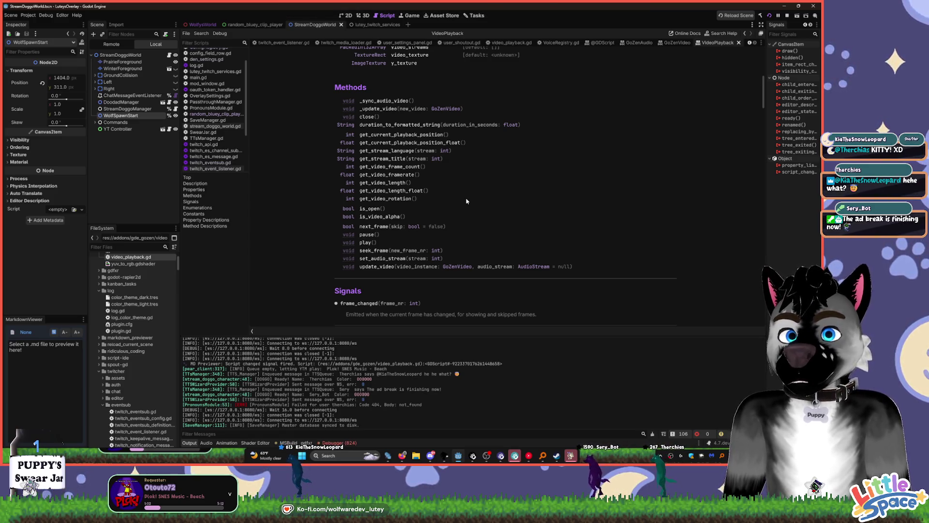
scroll(466, 201, "down", 1)
- Look over the video_playback.gd source, then return to the random_bluey_clip_player script
left_click(509, 172)
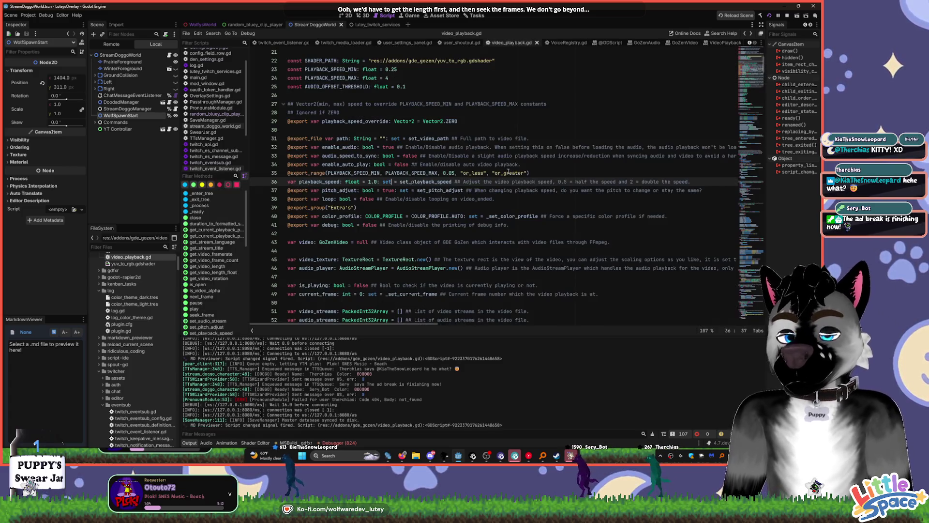
scroll(532, 181, "down", 5)
scroll(555, 193, "up", 5)
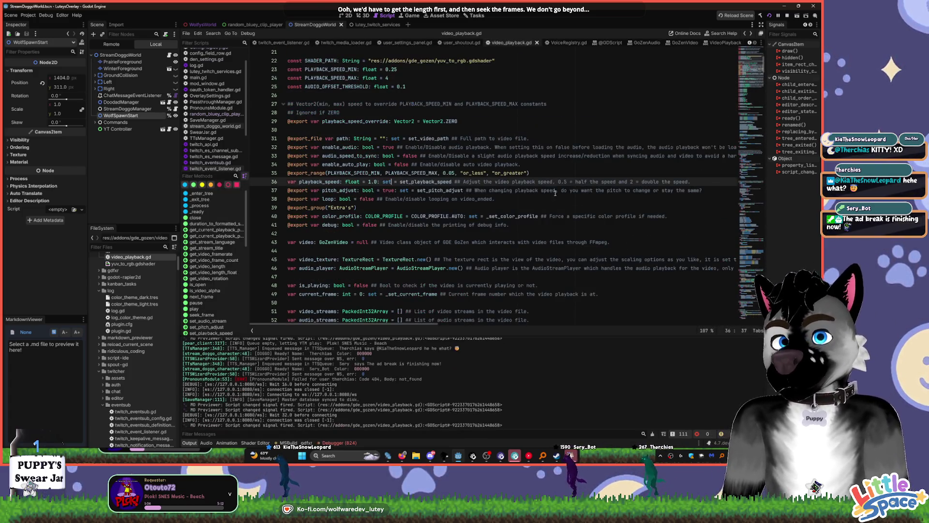
scroll(555, 193, "down", 8)
left_click(533, 181)
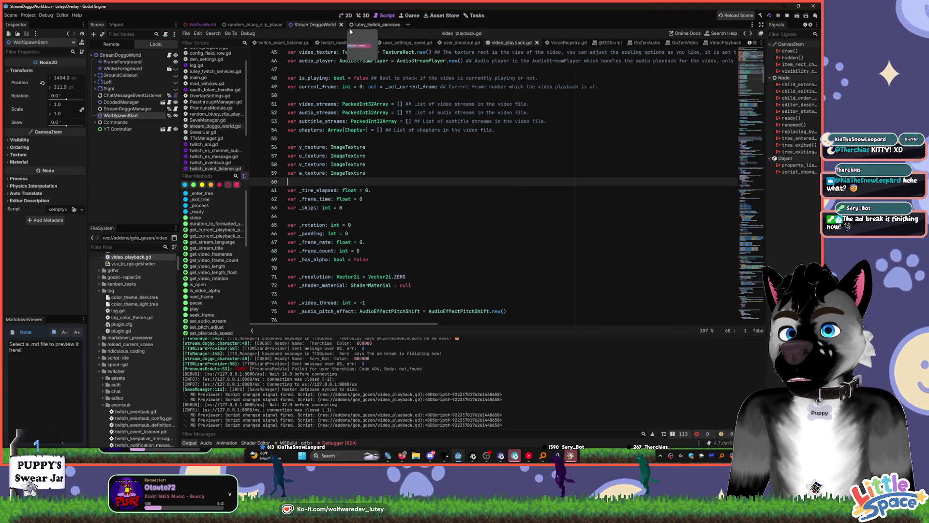
left_click(252, 25)
left_click(169, 55)
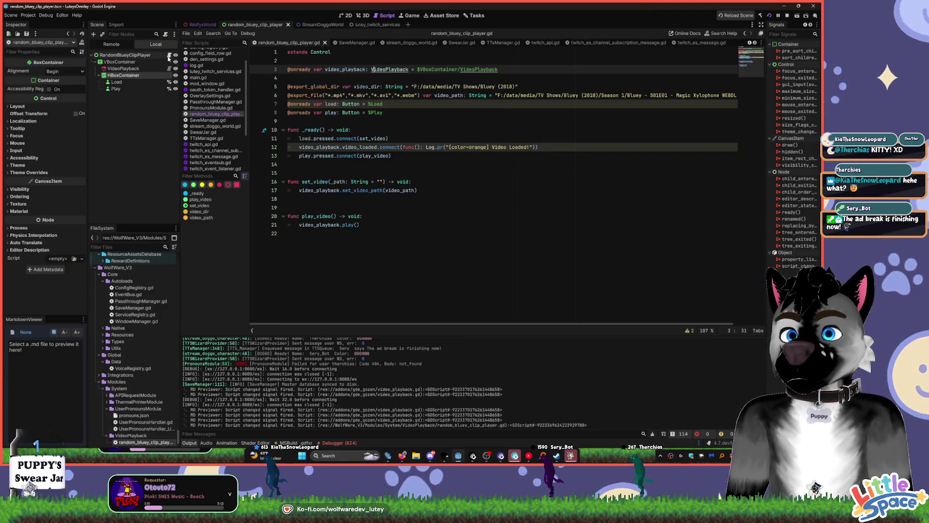
- Append 'func start_random_pos() -> void:' at the end of random_bluey_clip_player.gd
left_click(447, 172)
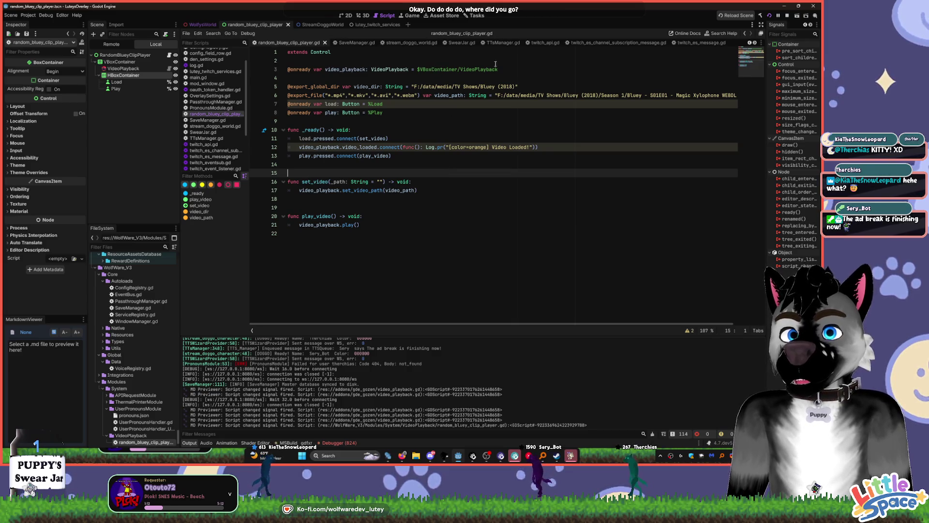
left_click(507, 69)
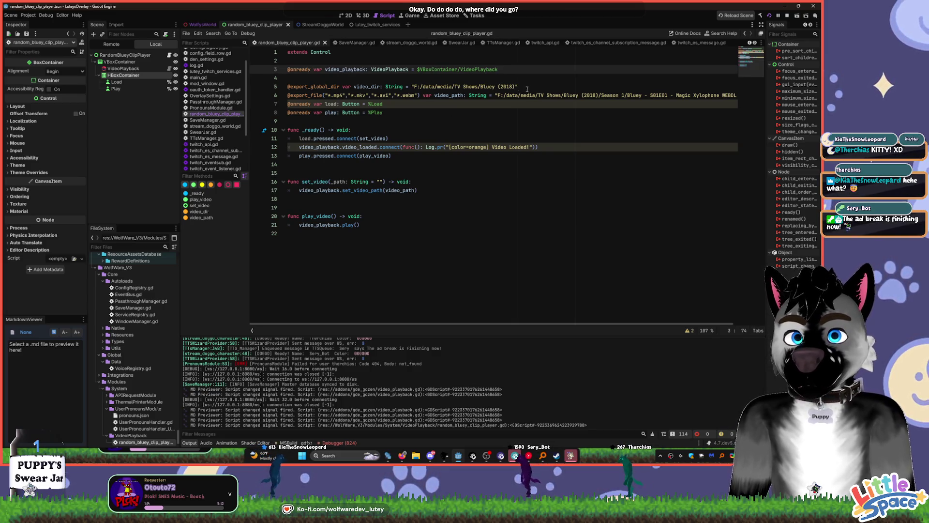
key("ctrl+End")
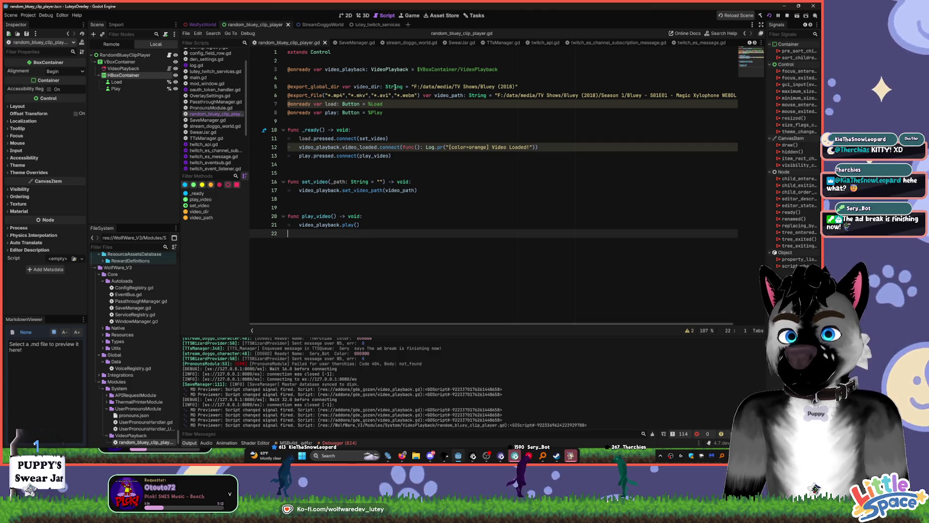
key("Return")
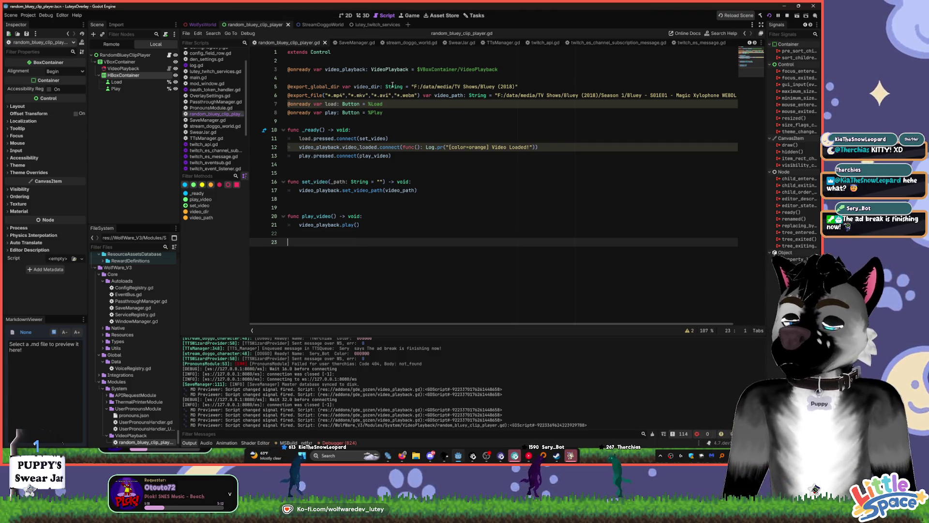
type("fun")
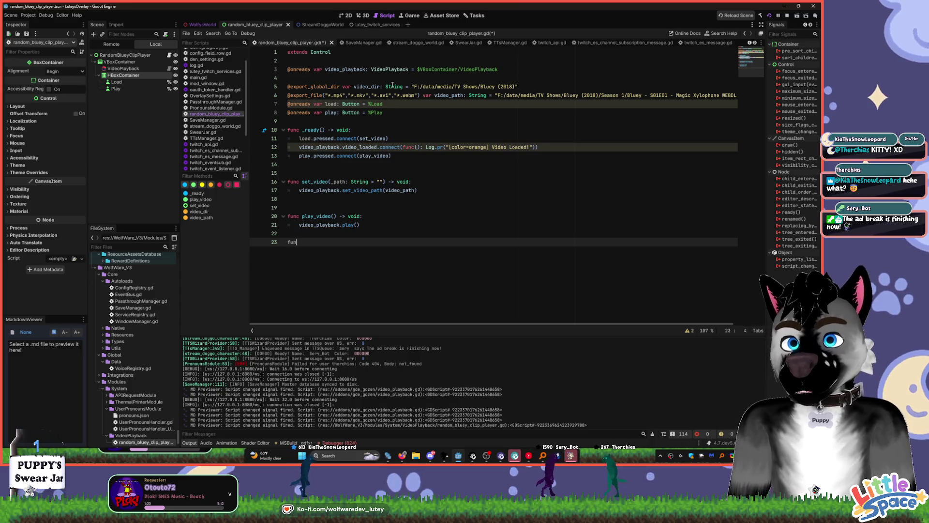
type("c sta")
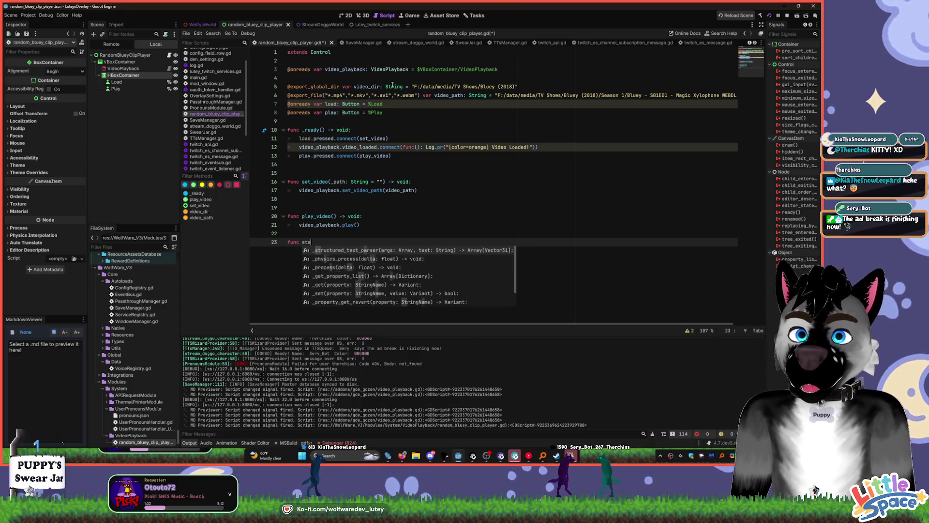
type("r")
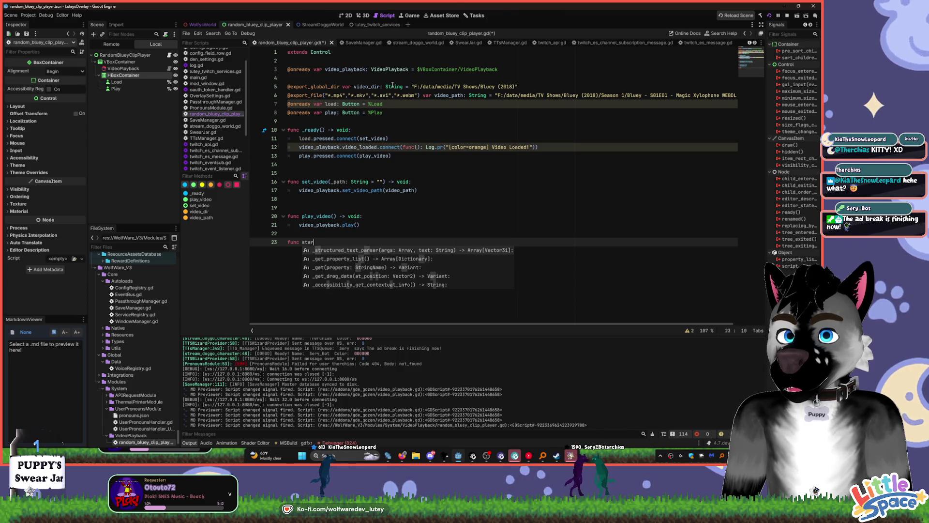
type("t_random_pos()")
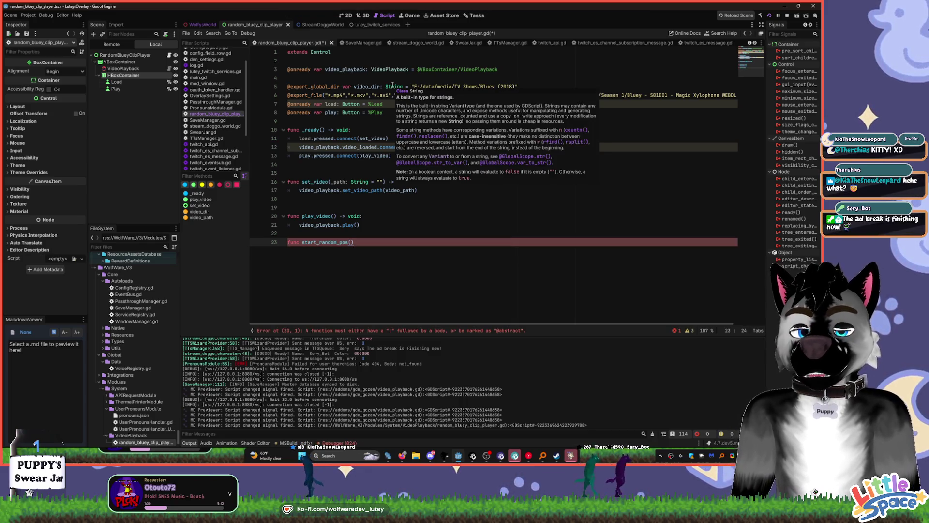
type(":")
key("Return")
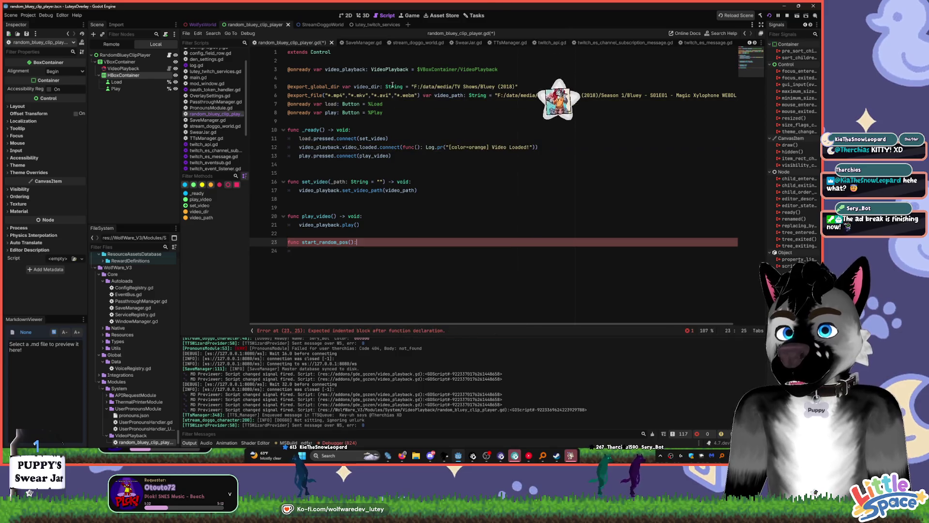
type("-> void")
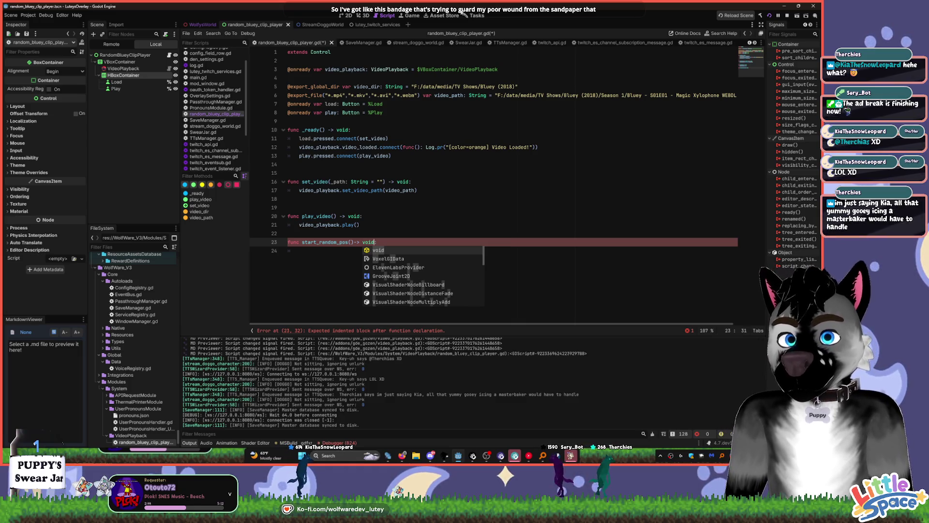
left_click(387, 244)
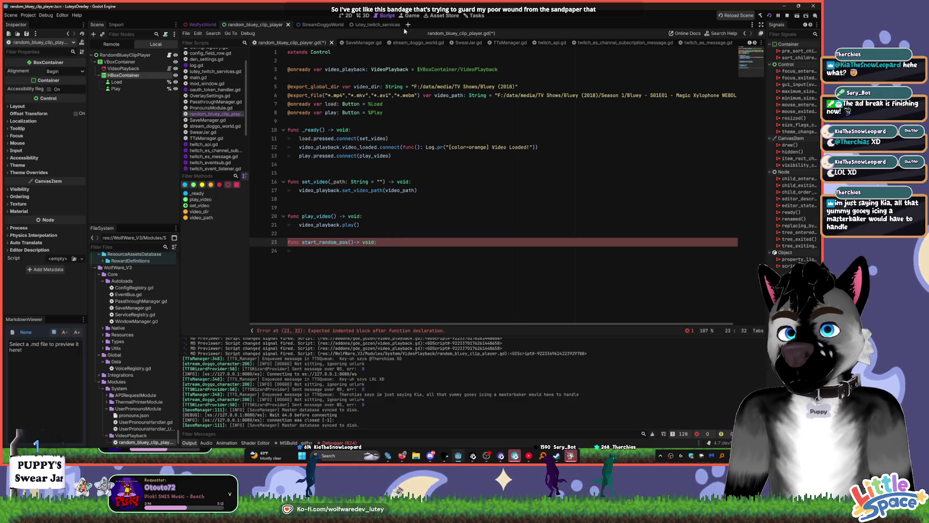
left_click(385, 69, "ctrl")
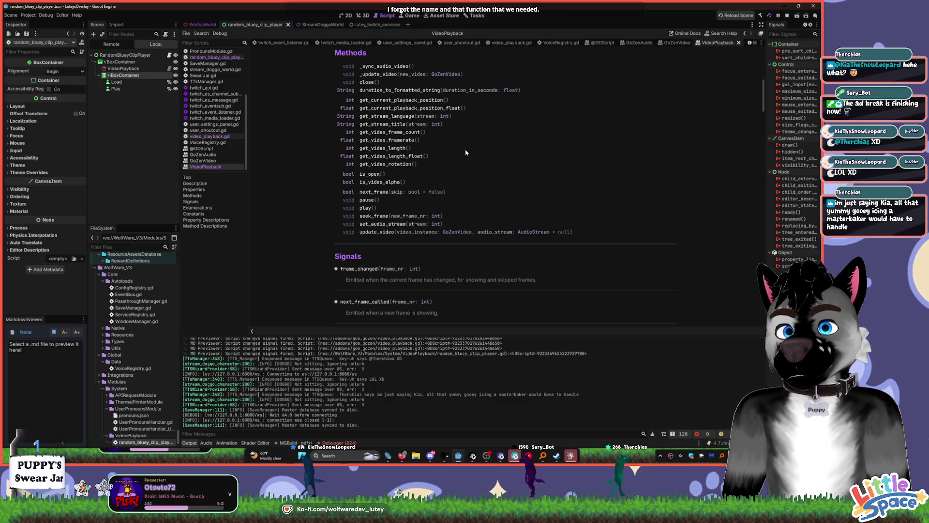
key("alt+Left")
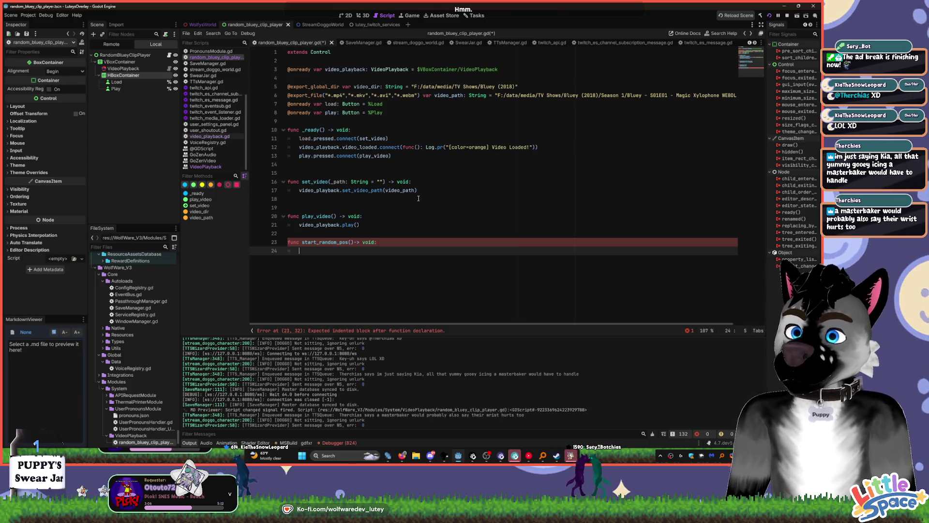
- Insert a blank line between the Load and Play button variables, and check where set_video is used
left_click(409, 107)
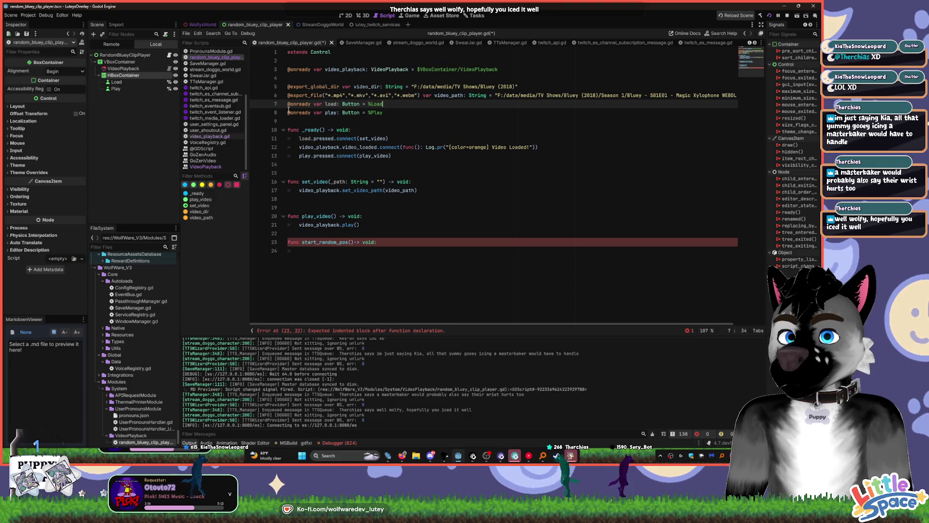
key("Return")
key("Up")
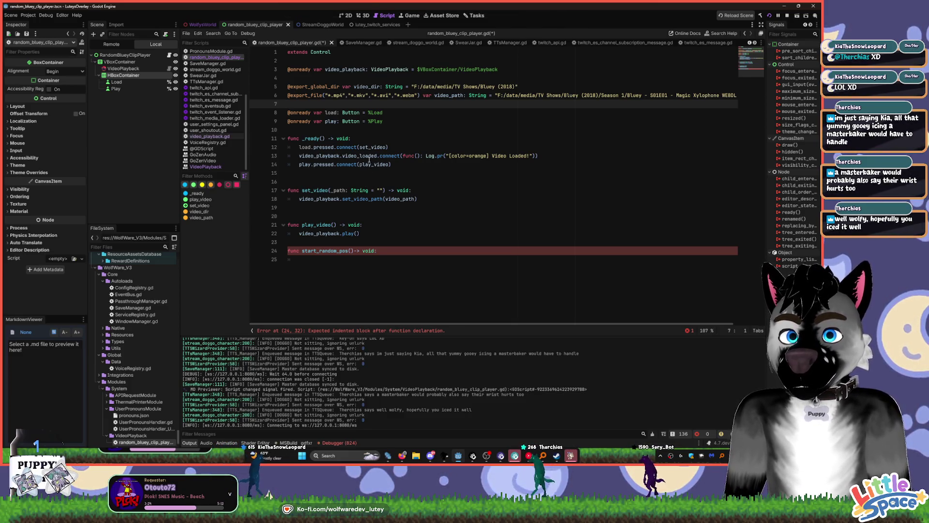
left_click(310, 260)
left_click(383, 251)
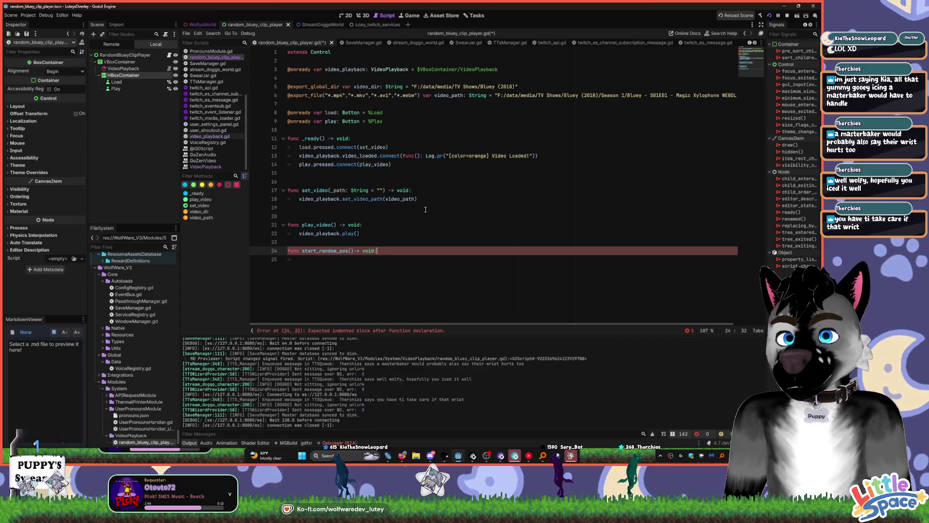
double_click(370, 147)
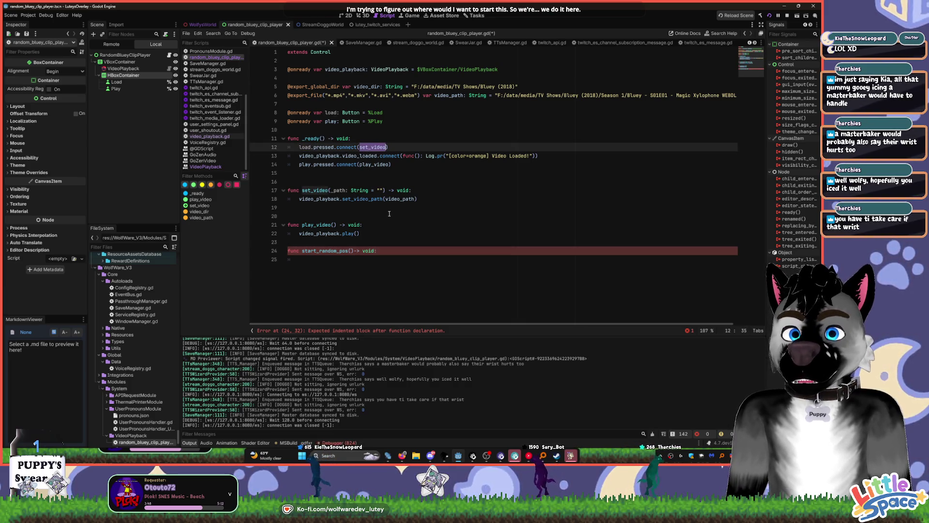
left_click(426, 199)
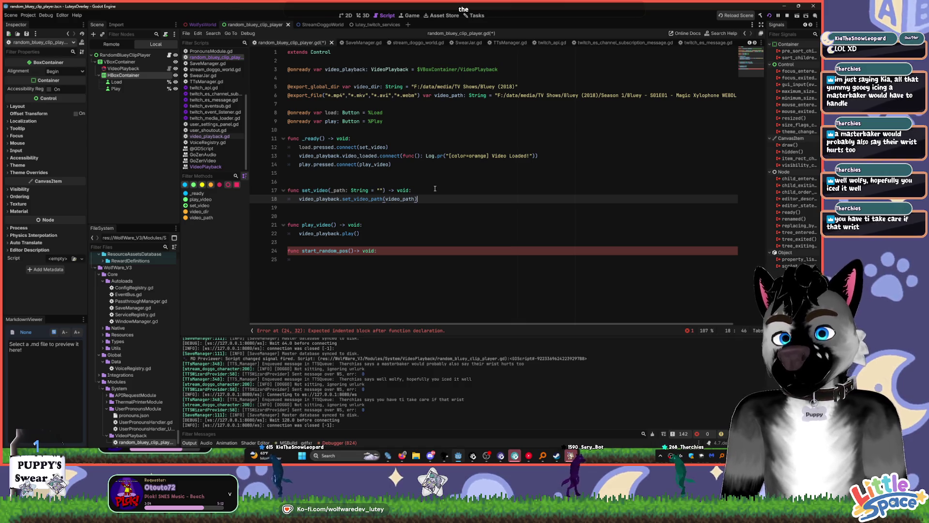
- Open the video_playback.gd source behind VideoPlayback on line 3
left_click(288, 69)
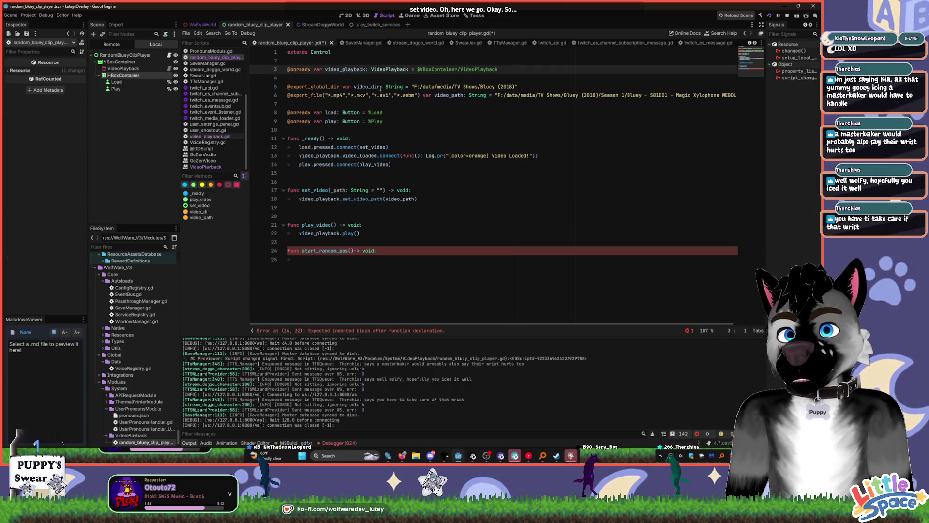
left_click(390, 69, "ctrl")
scroll(480, 174, "up", 10)
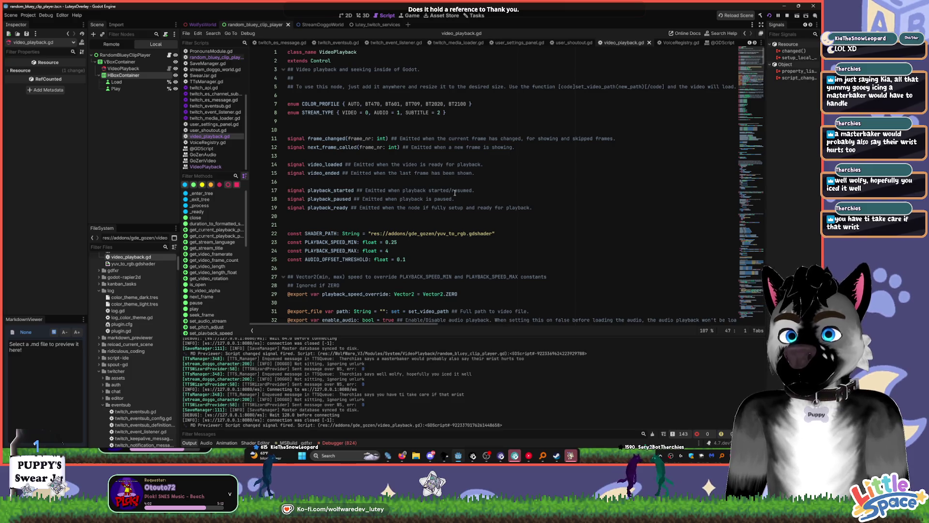
- Open the VideoPlayback class reference and scroll through its property descriptions
scroll(406, 189, "down", 3)
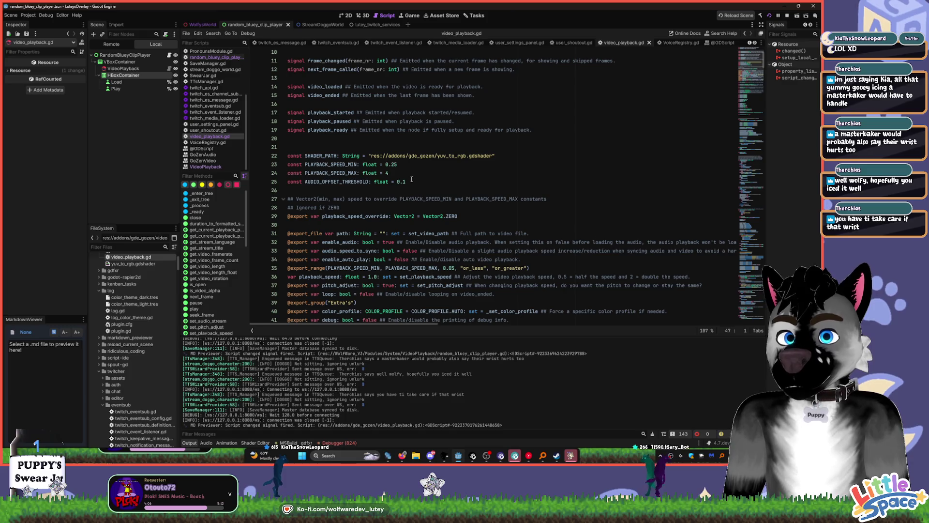
left_click(207, 167)
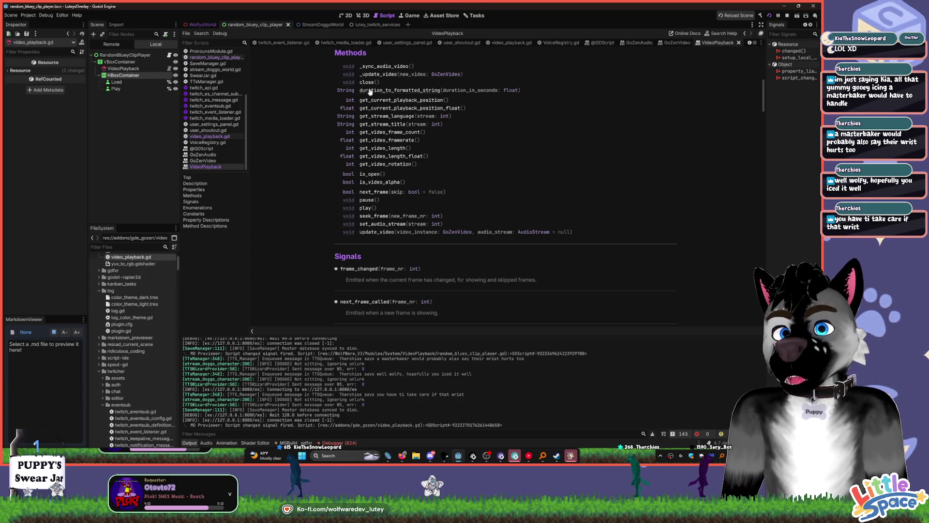
scroll(315, 249, "down", 10)
scroll(314, 250, "down", 5)
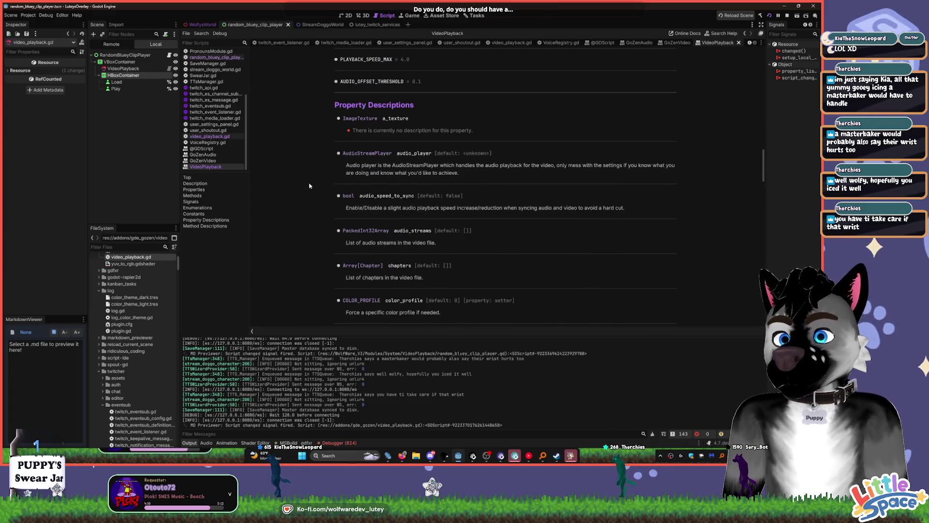
scroll(320, 191, "down", 5)
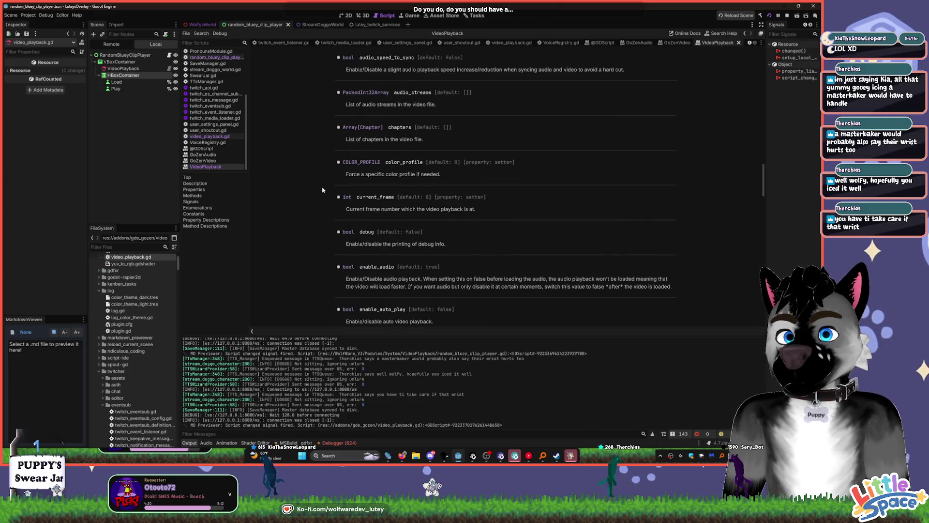
scroll(323, 189, "down", 1)
scroll(321, 187, "down", 3)
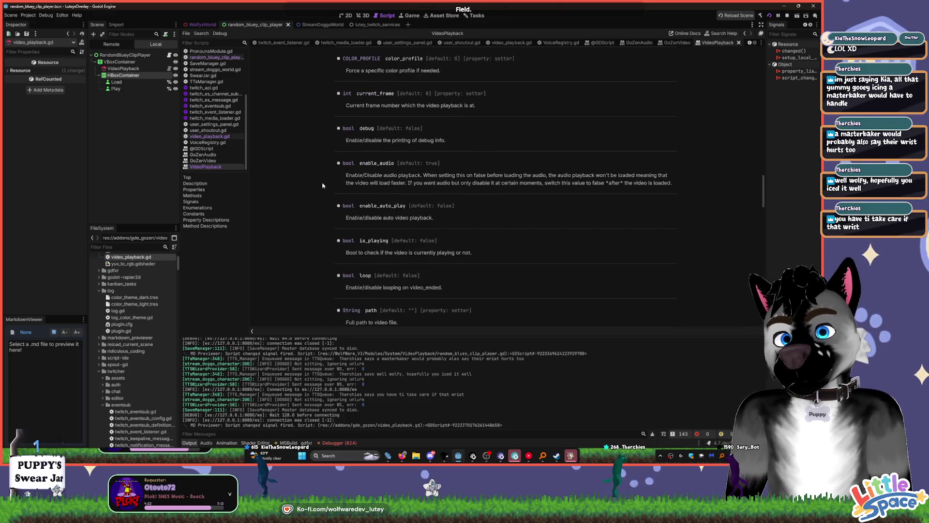
scroll(320, 188, "down", 2)
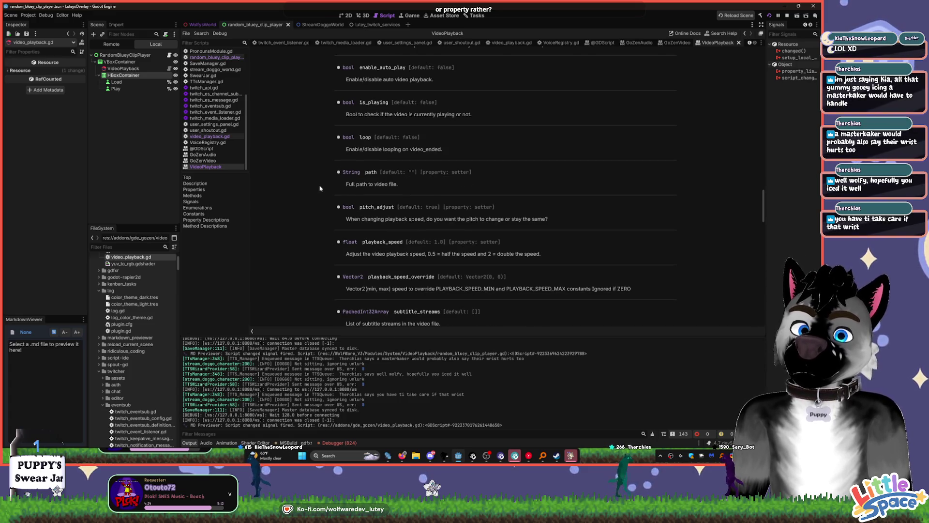
scroll(320, 188, "down", 2)
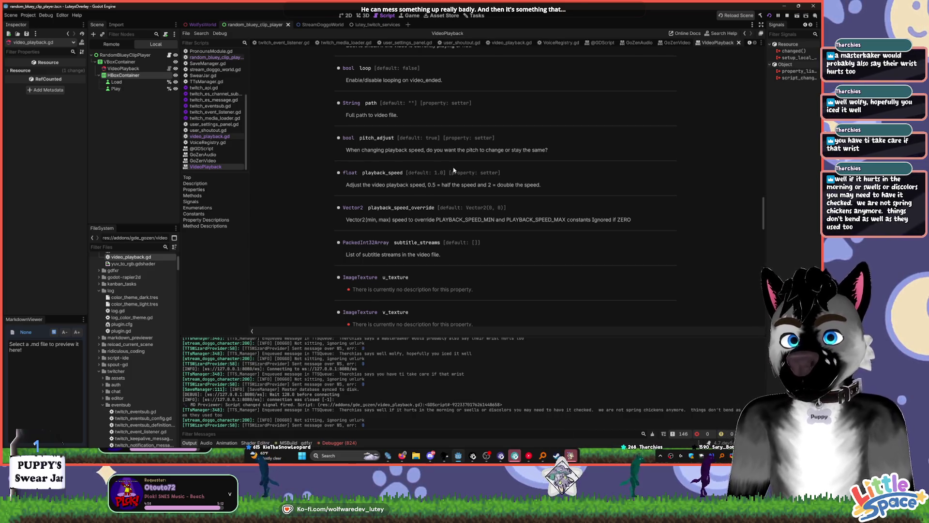
- Locate the GoZenVideo 'video' property description, then go back to random_bluey_clip_player.gd
scroll(708, 214, "down", 3)
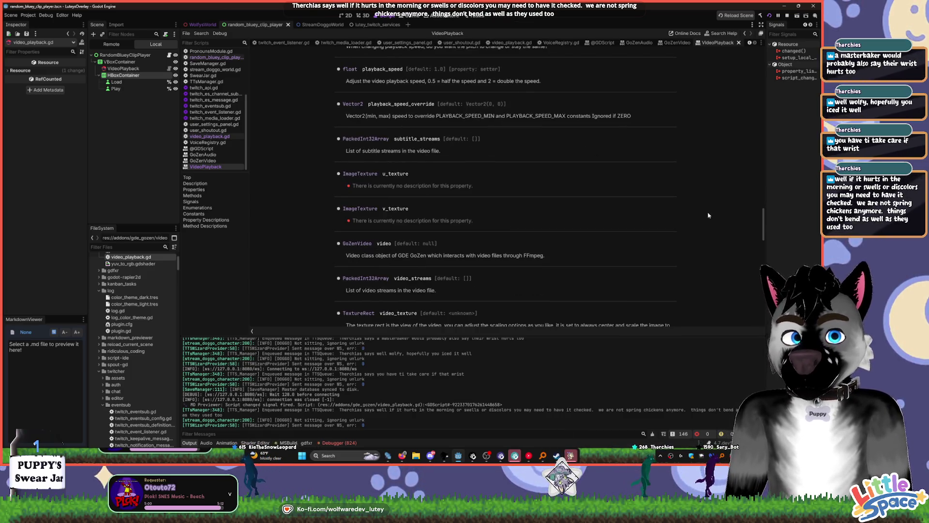
scroll(762, 235, "down", 3)
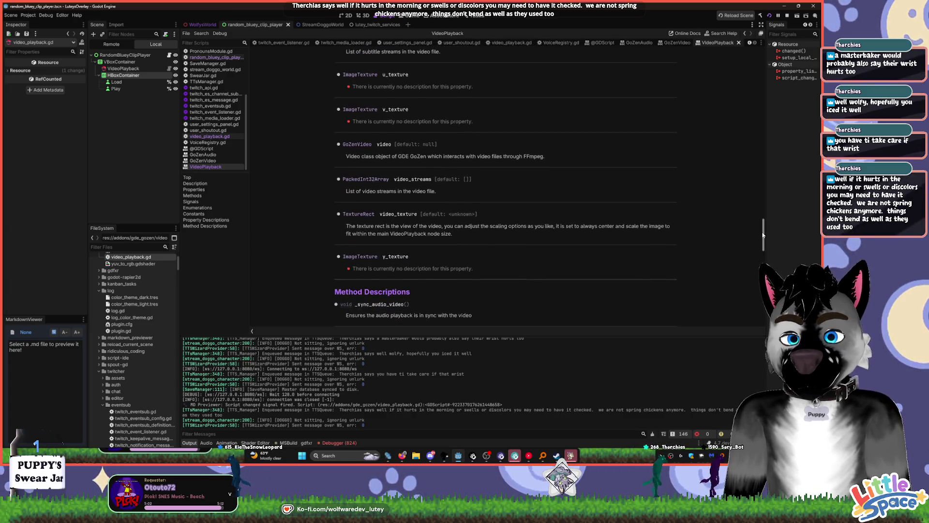
scroll(763, 235, "down", 1)
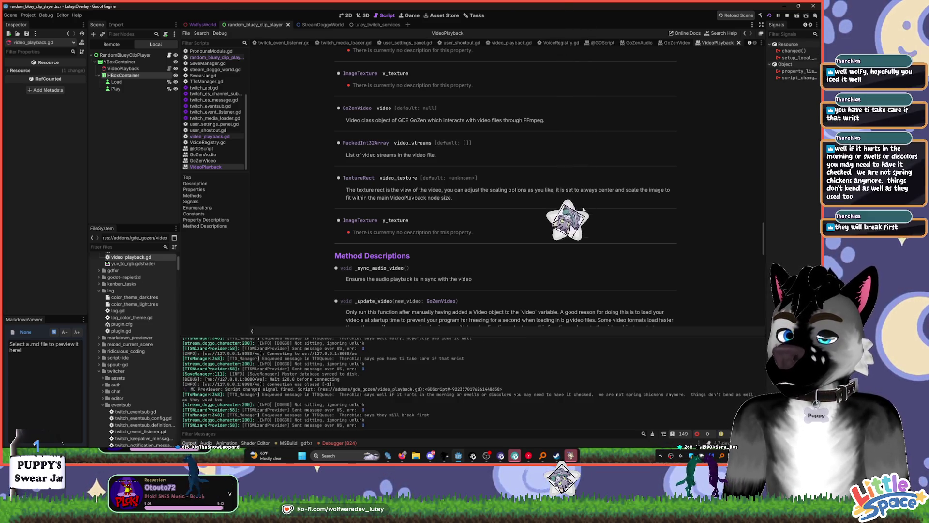
left_click_drag(764, 235, 764, 247)
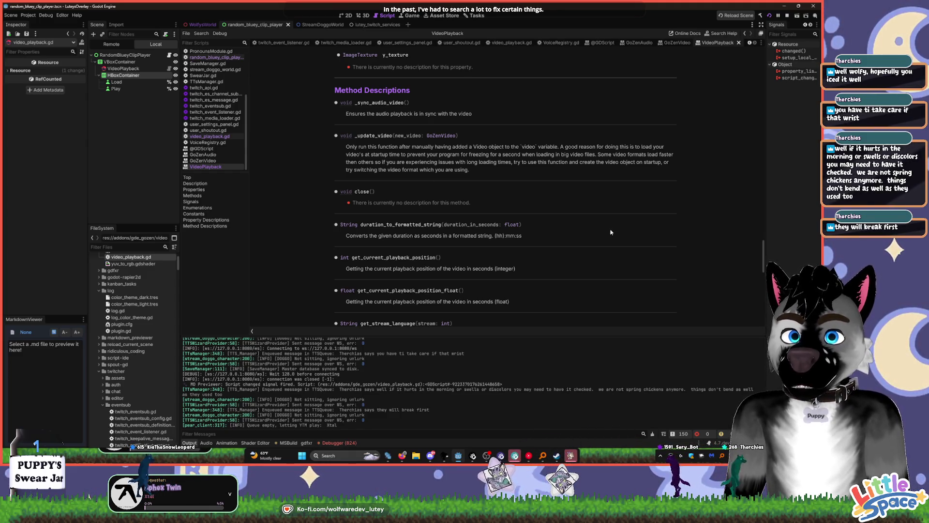
left_click_drag(763, 256, 763, 314)
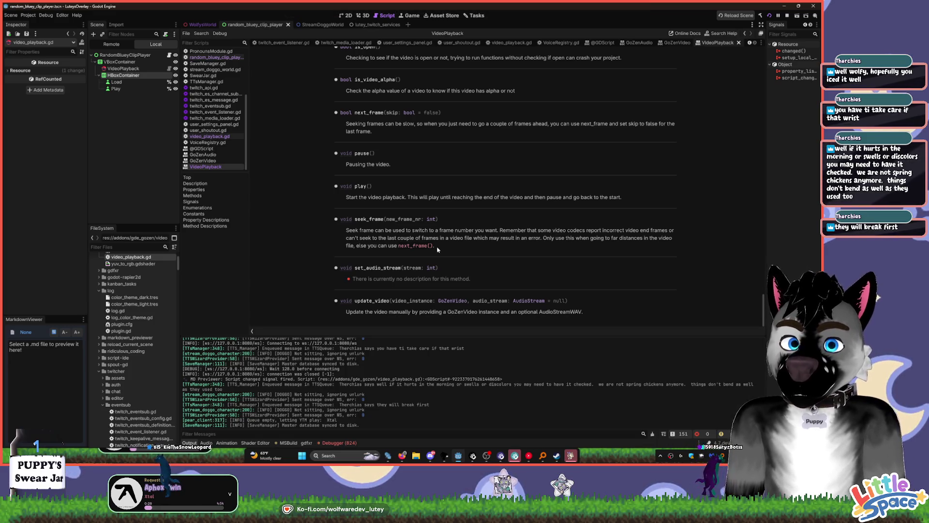
scroll(515, 157, "up", 5)
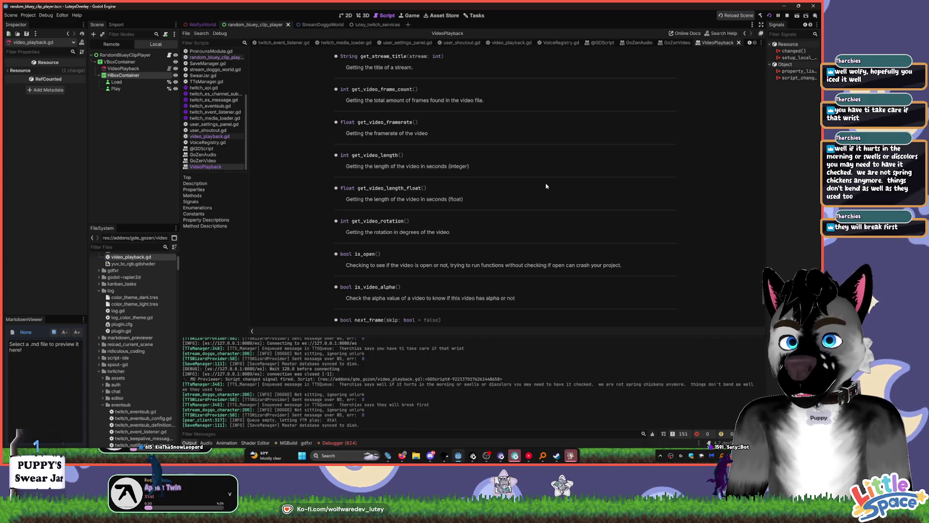
scroll(546, 186, "up", 10)
scroll(404, 188, "down", 1)
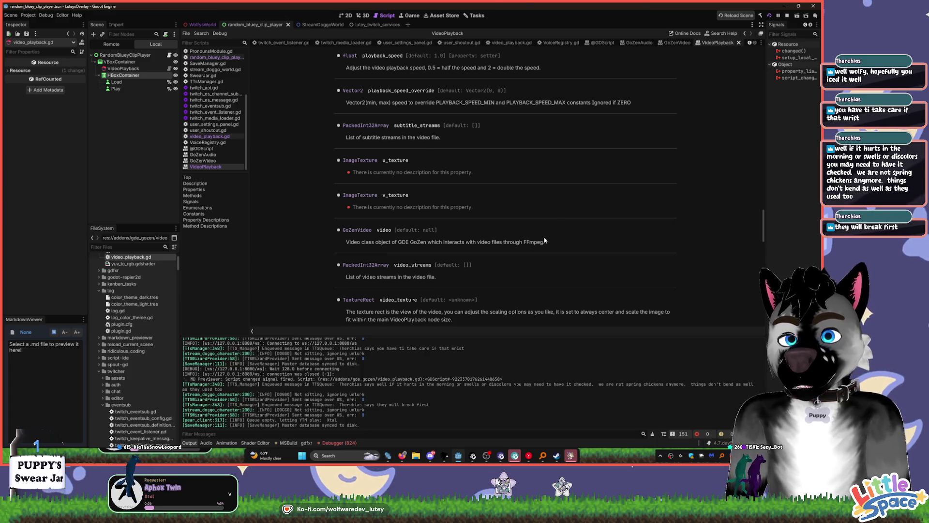
key("alt+Left")
key("alt+Left")
key("alt+Left")
- Add 'var v = video_playback.video' on line 19 of set_video and set a breakpoint there
left_click(384, 255)
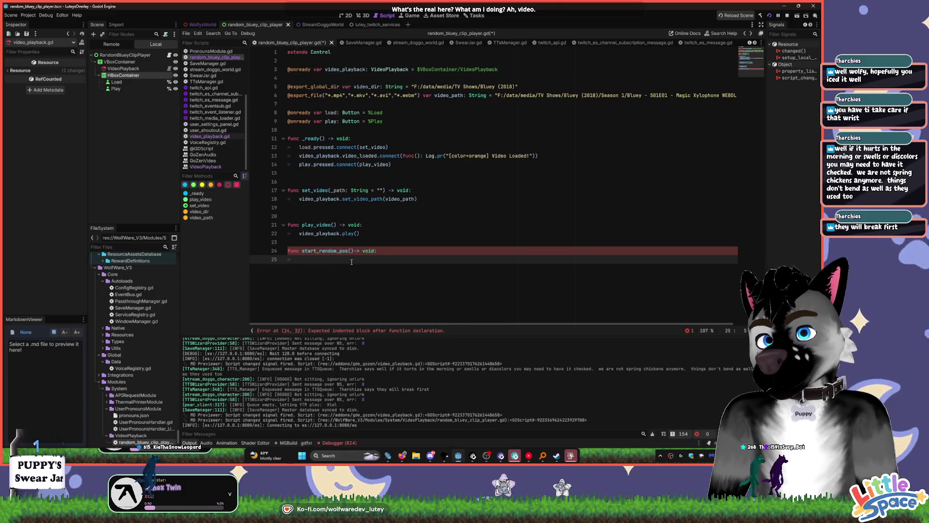
left_click(406, 208)
type("v")
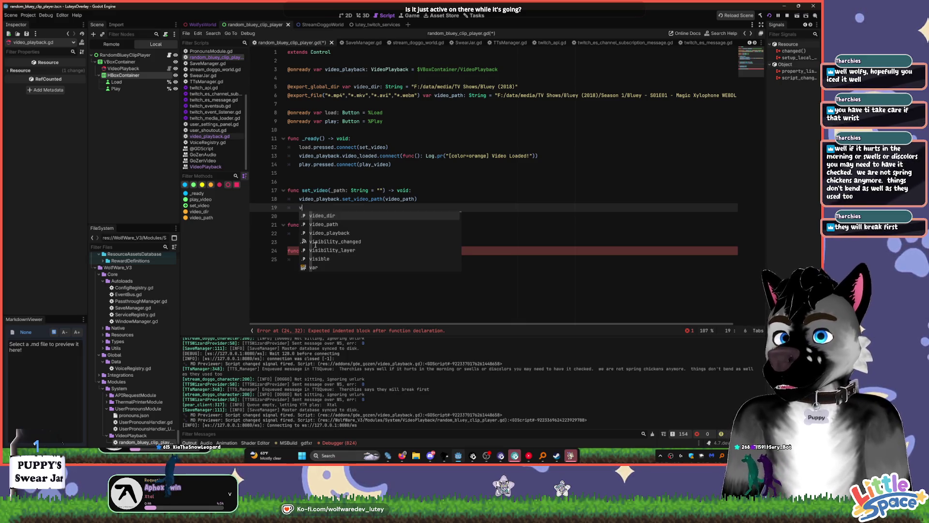
type("ar v")
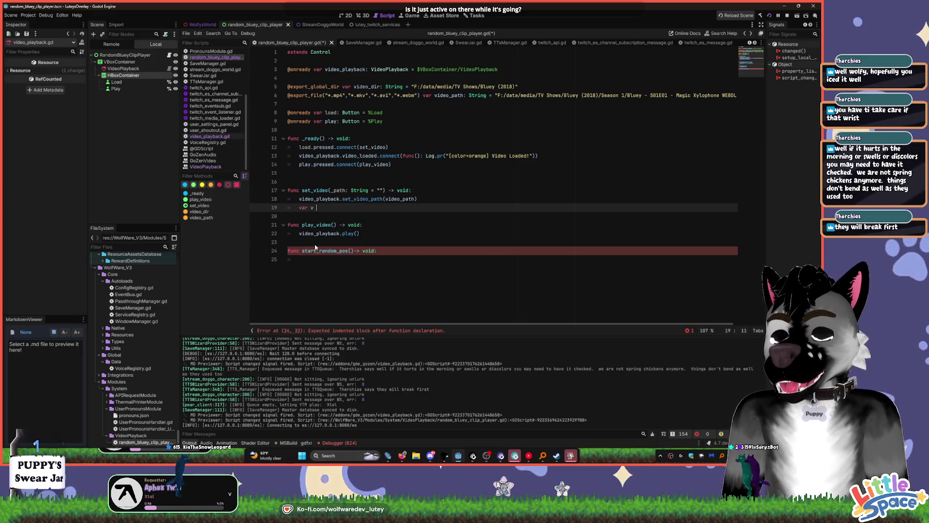
key("Down")
key("Down")
key("Return")
type(".v")
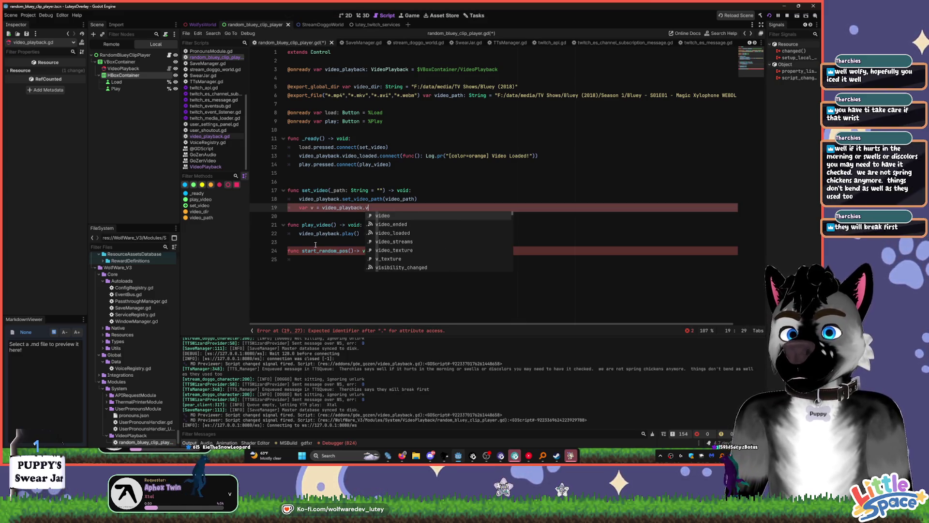
key("Return")
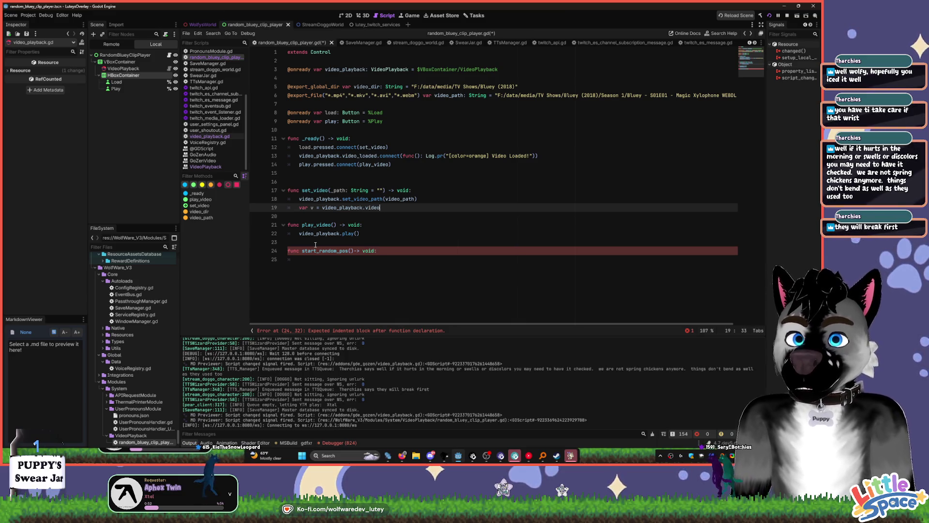
key("F9")
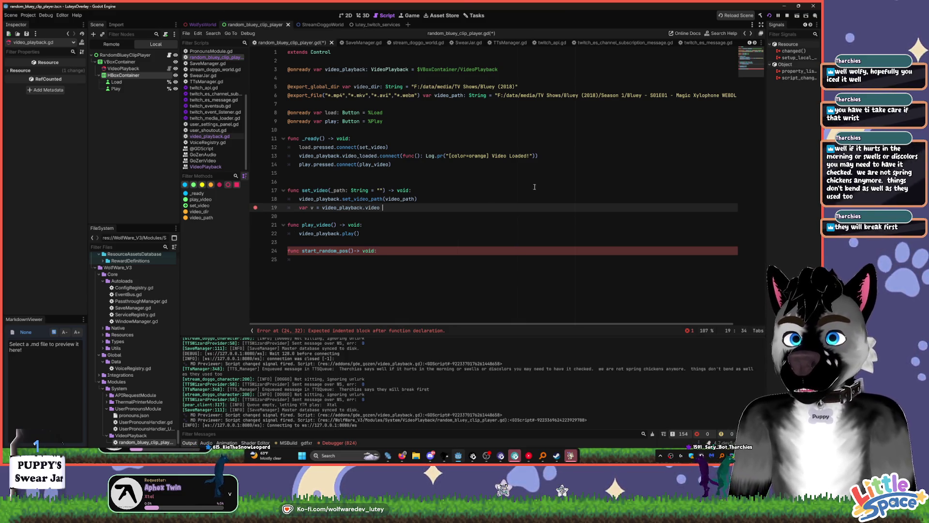
left_click(387, 251)
- Give start_random_pos a 'pass' body and run the project
type("pass")
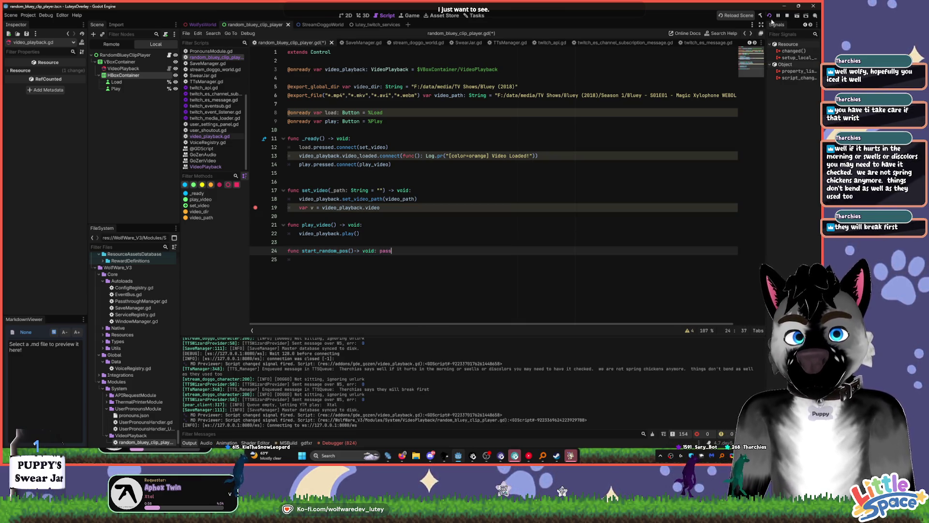
left_click(770, 16)
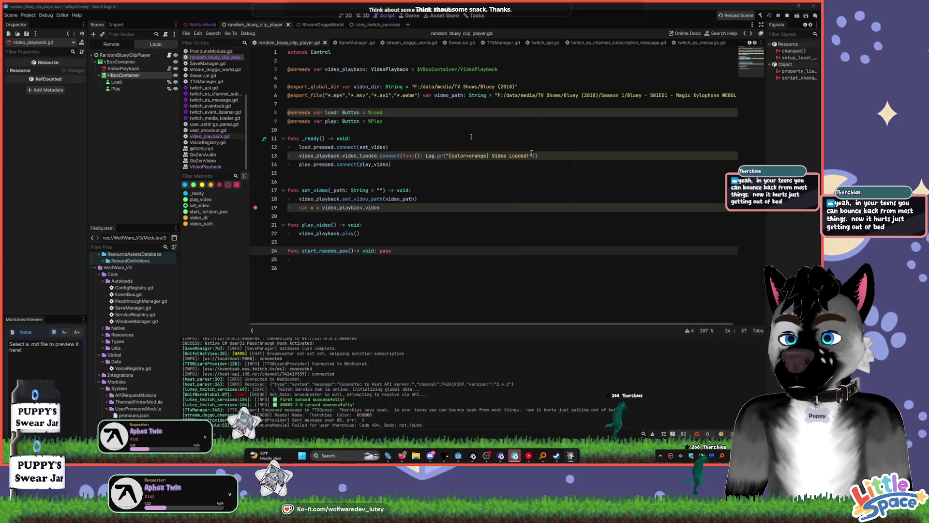
key("Up")
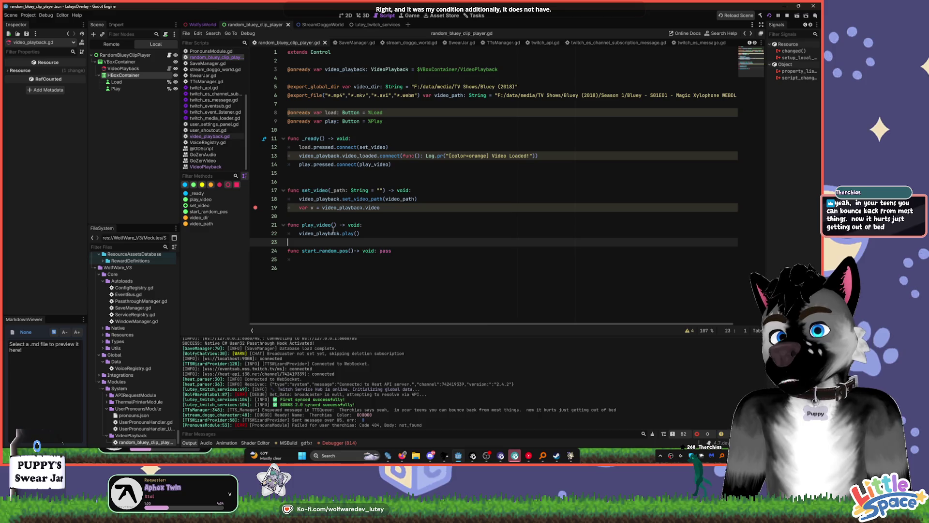
- Restart the overlay and press its Load button to pause at the line-19 breakpoint
left_click(798, 18)
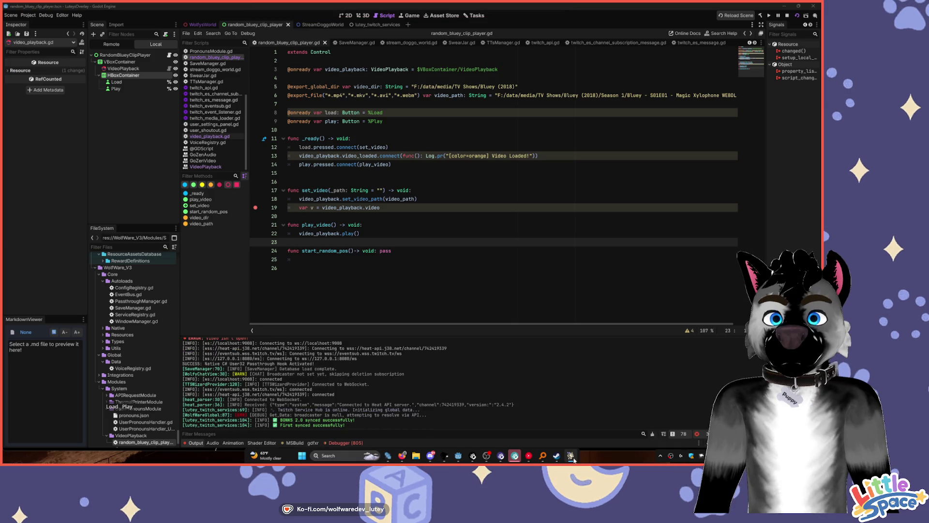
mouse_move(573, 457)
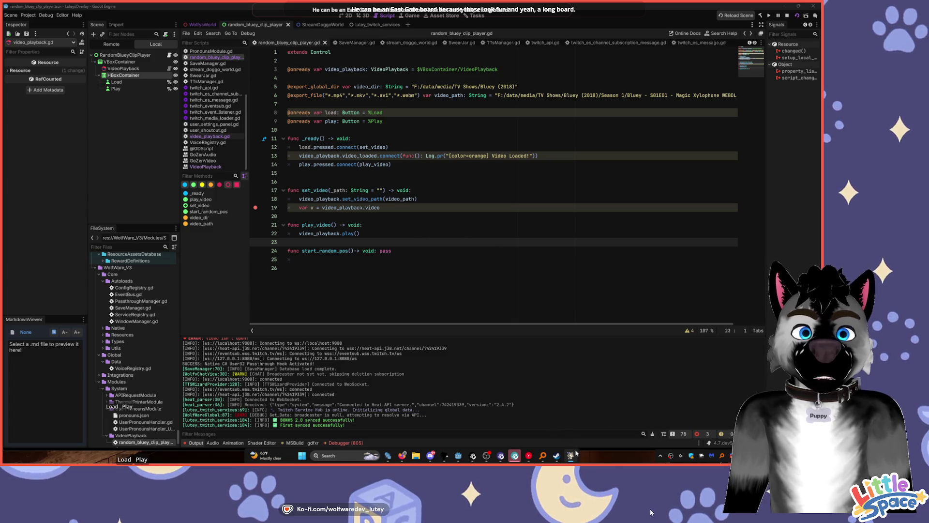
mouse_move(576, 457)
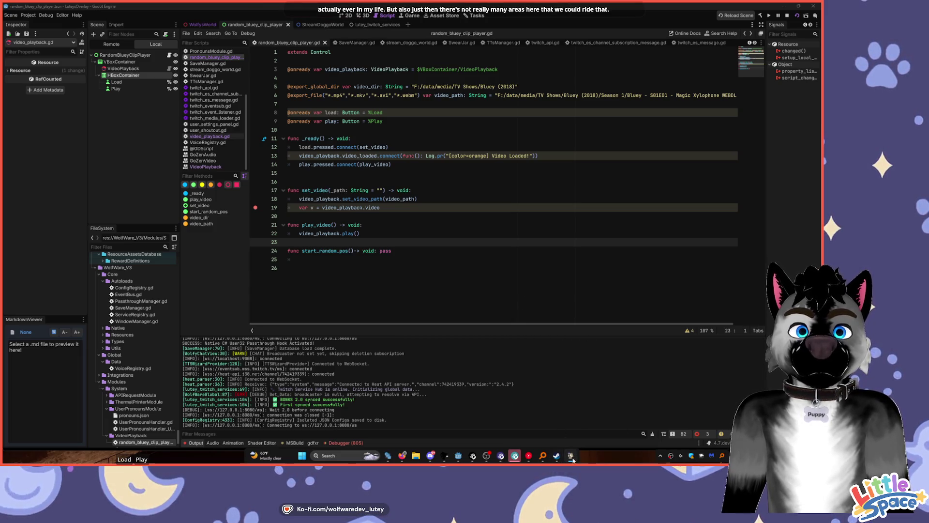
left_click(631, 283)
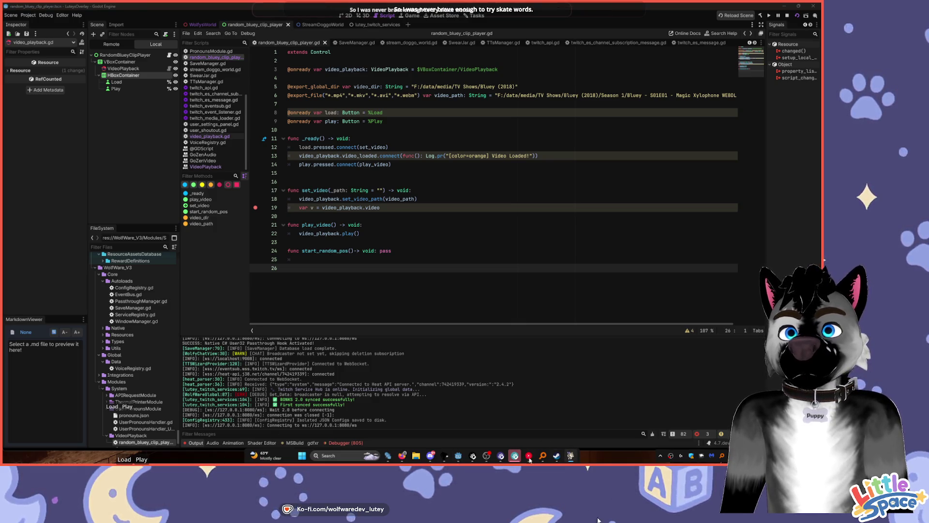
left_click(126, 459)
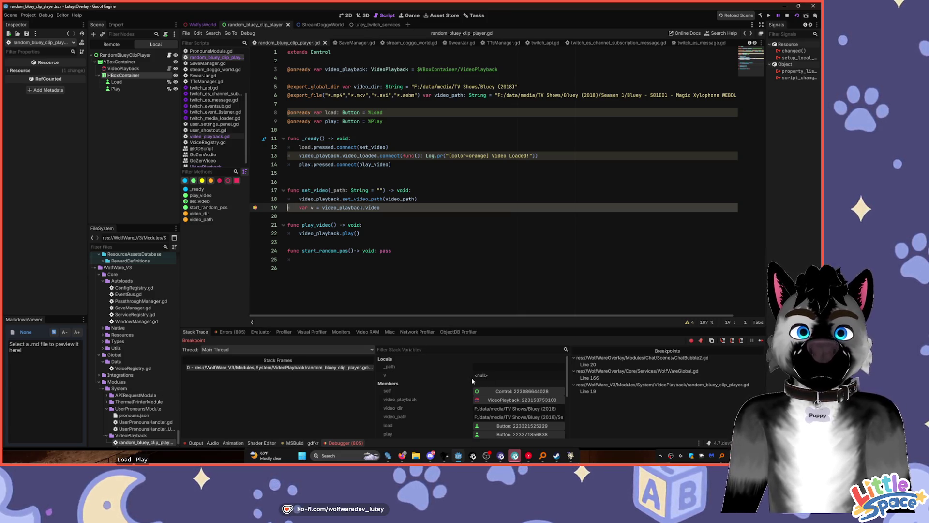
- Add print(v) below line 19, set a breakpoint on it, and resume the running overlay
left_click(387, 207)
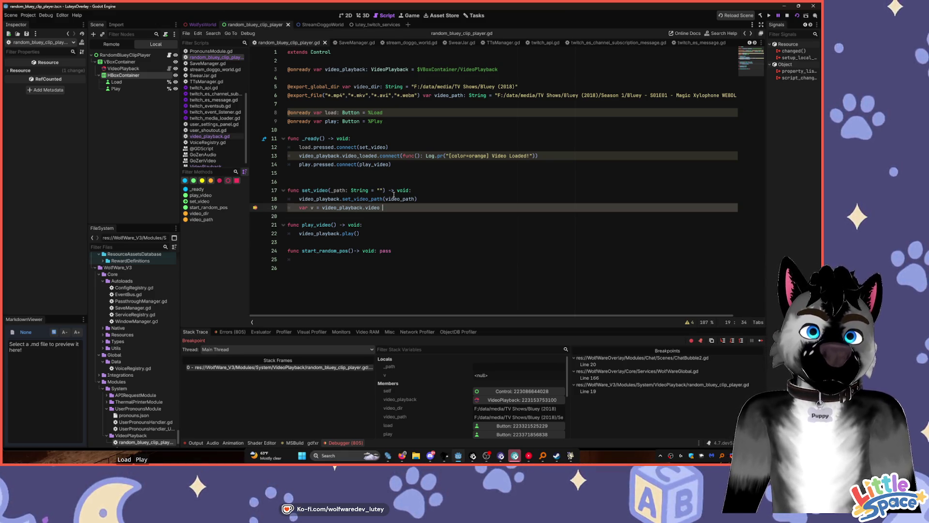
key("Return")
type("print(v")
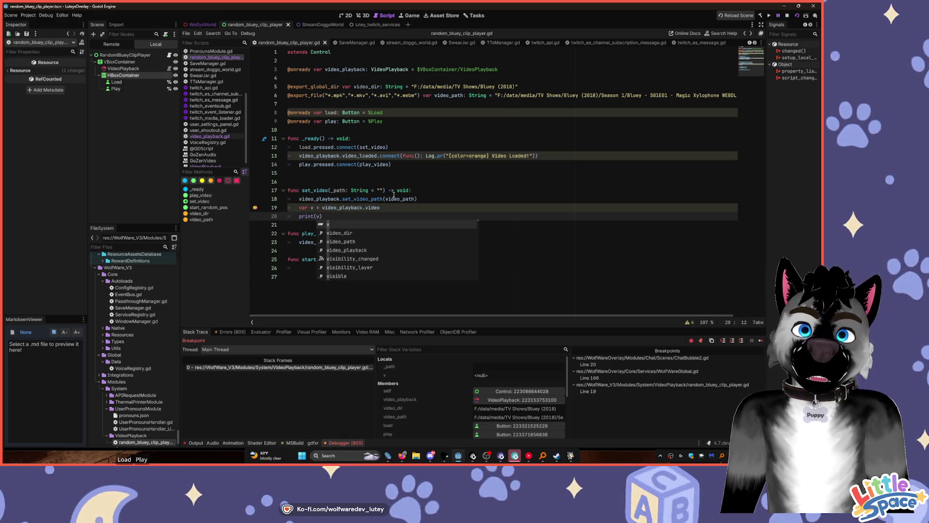
left_click(256, 216)
key("F6")
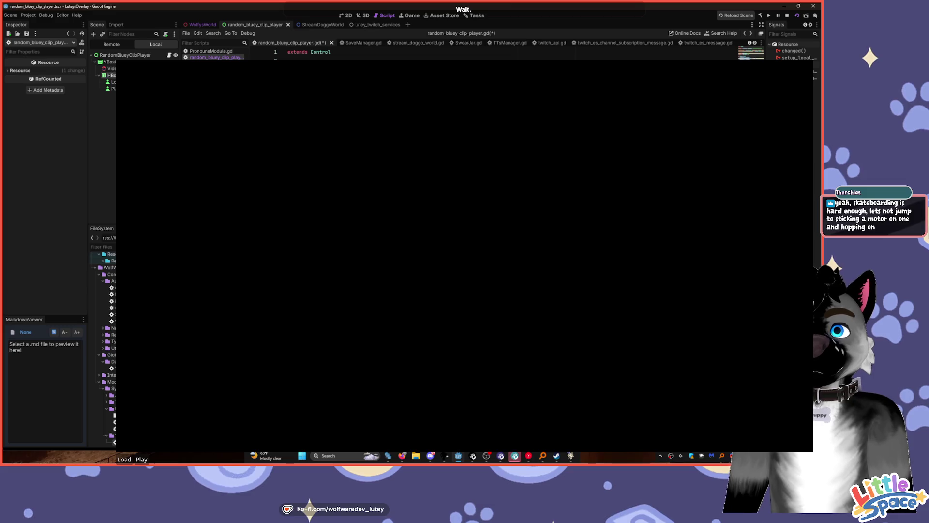
- Save the script, rerun the overlay to check the output, then select the var v and print lines
key("ctrl+s")
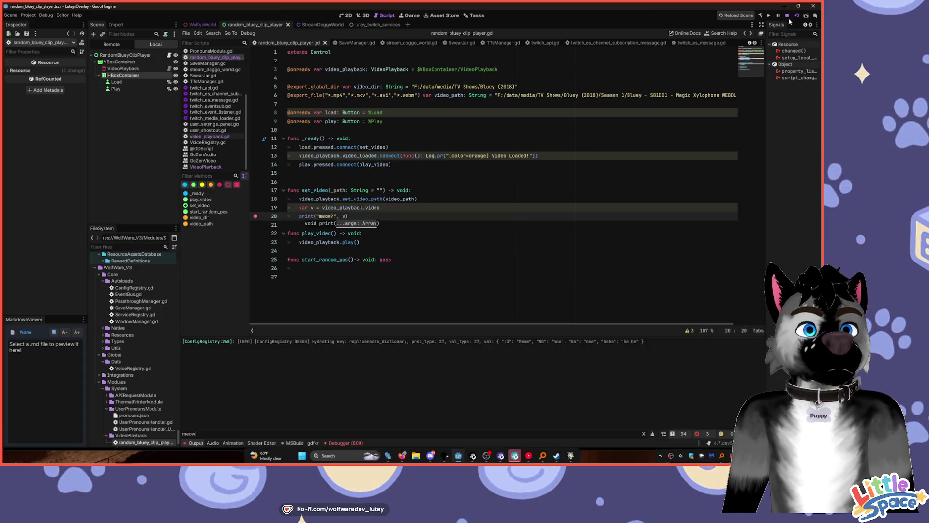
left_click(771, 18)
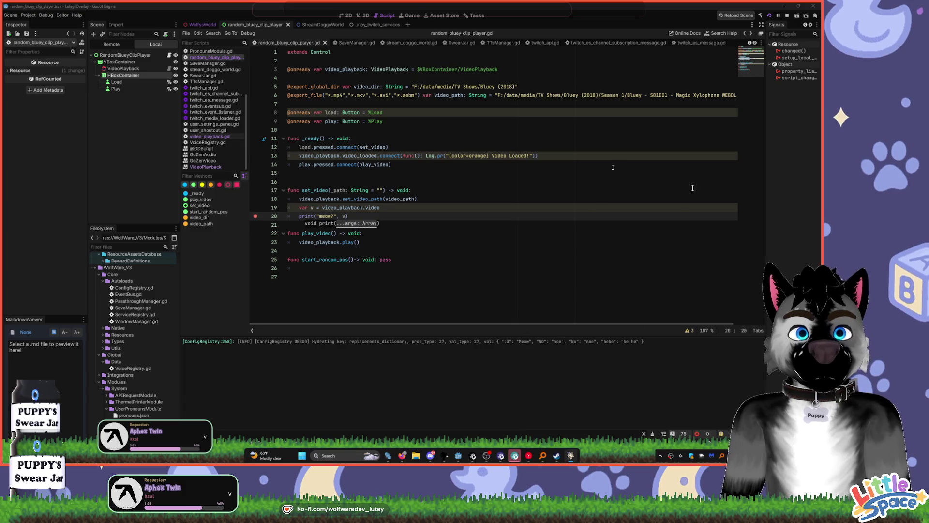
left_click(612, 249)
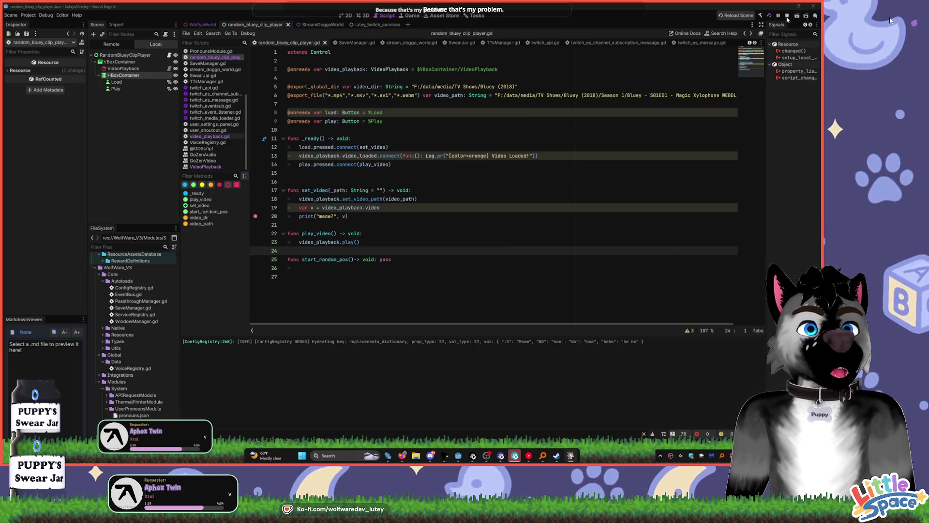
left_click(475, 208)
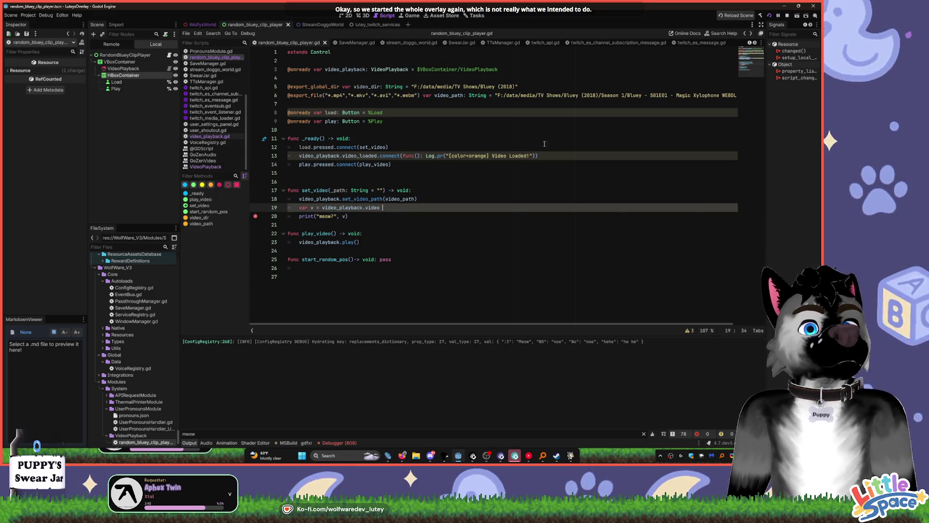
left_click(358, 251)
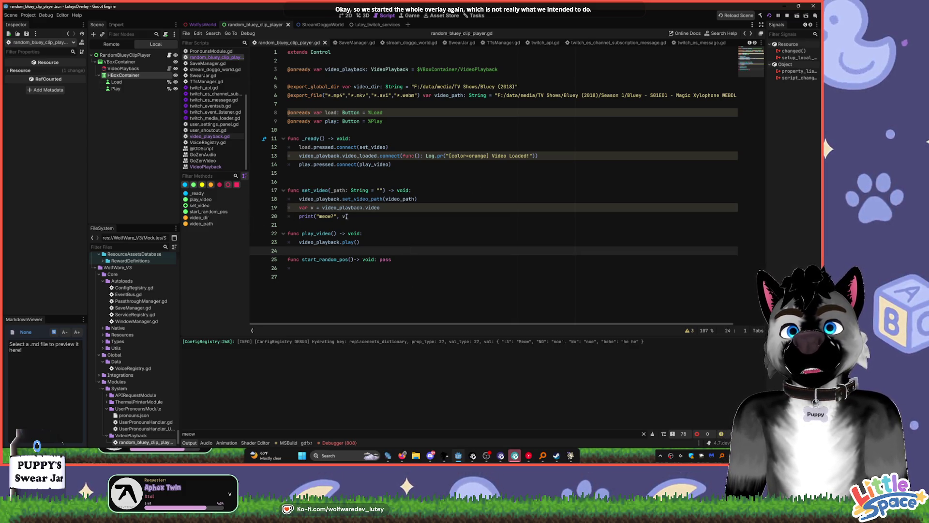
left_click_drag(348, 217, 294, 208)
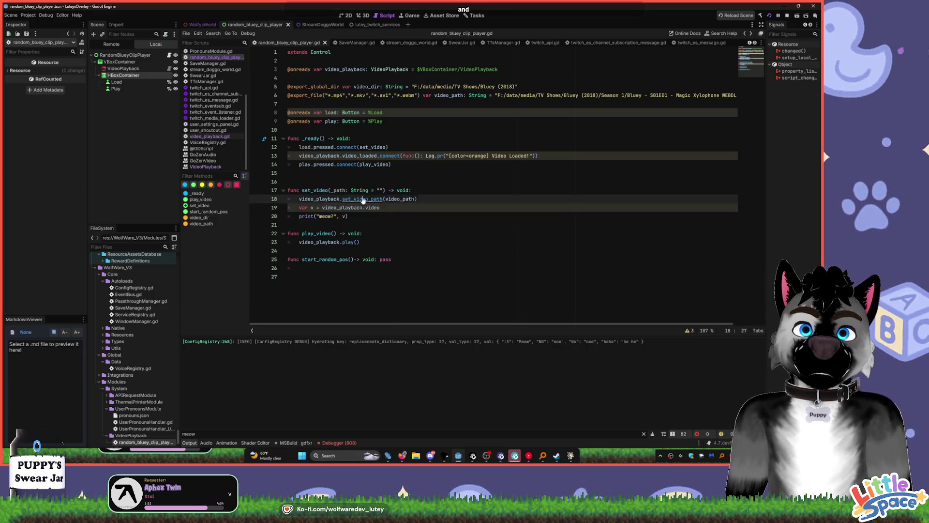
left_click(364, 199, "ctrl")
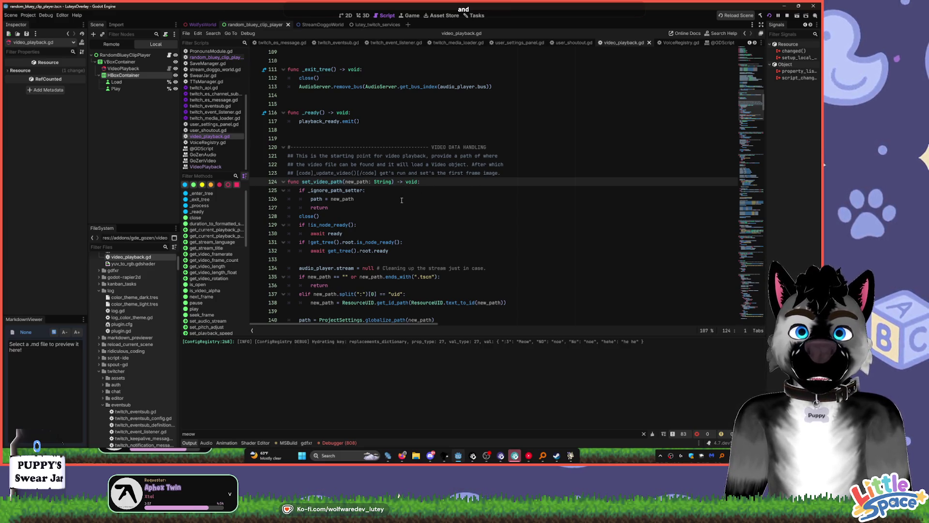
scroll(389, 256, "down", 2)
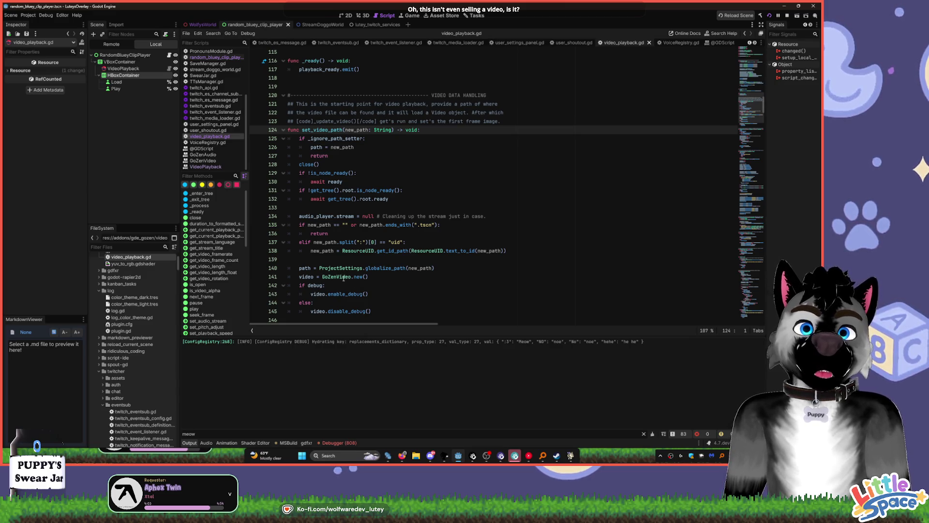
double_click(343, 276)
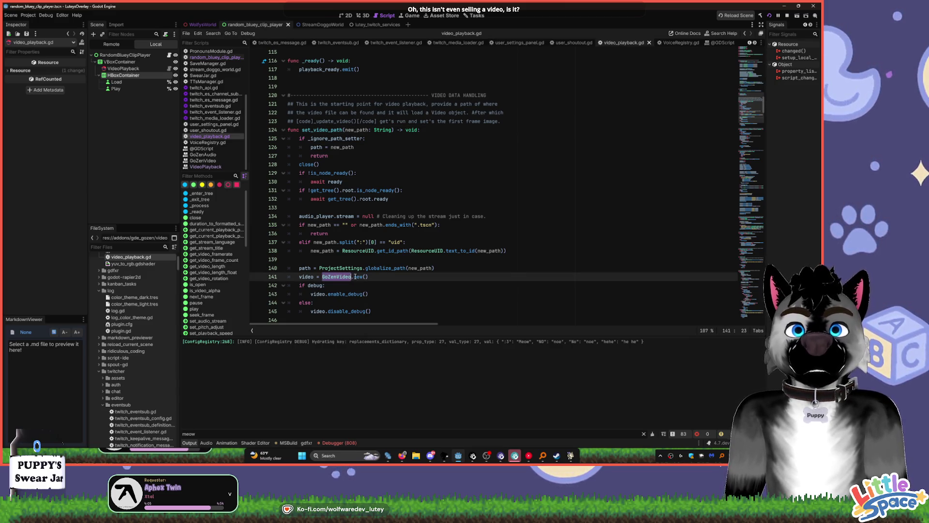
scroll(388, 281, "down", 1)
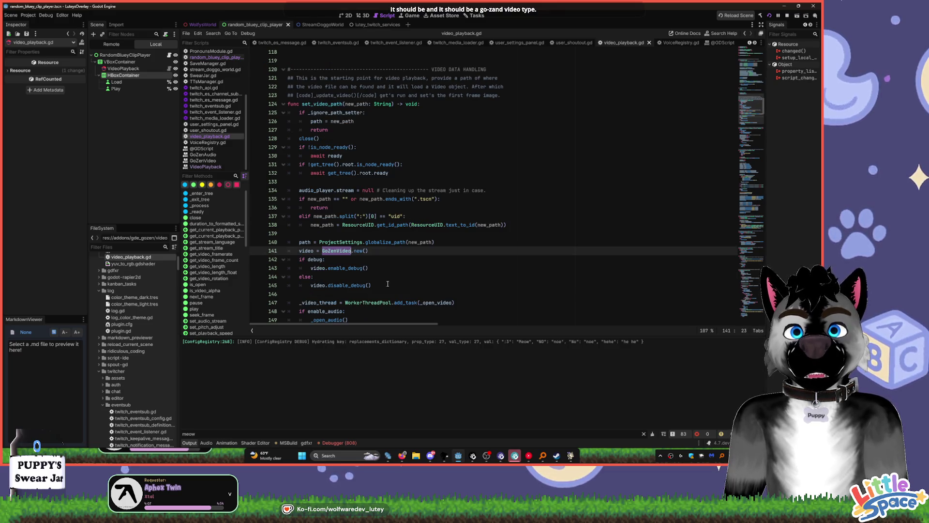
scroll(388, 284, "down", 1)
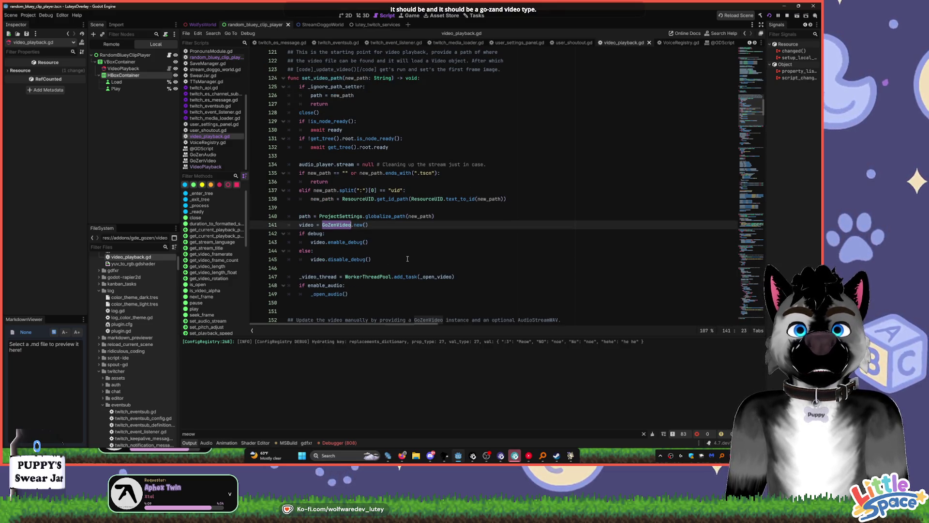
scroll(406, 254, "up", 1)
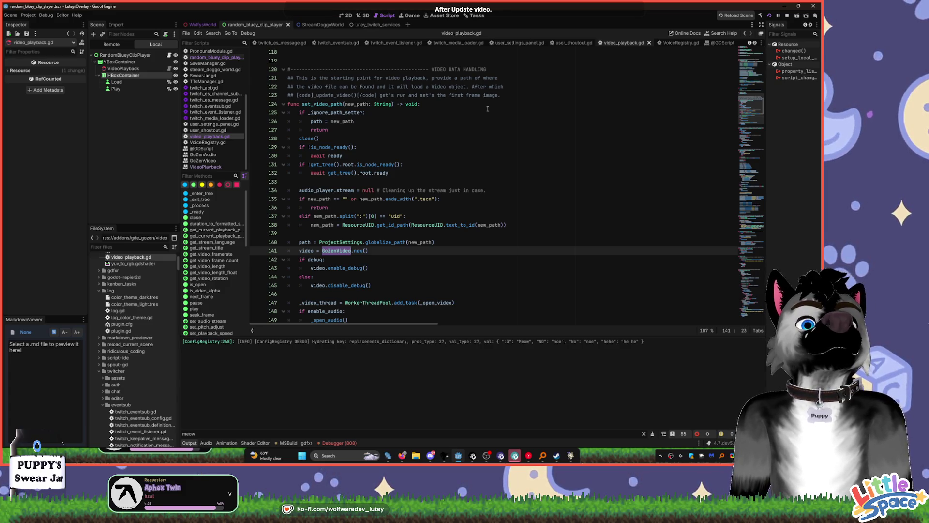
key("alt+Left")
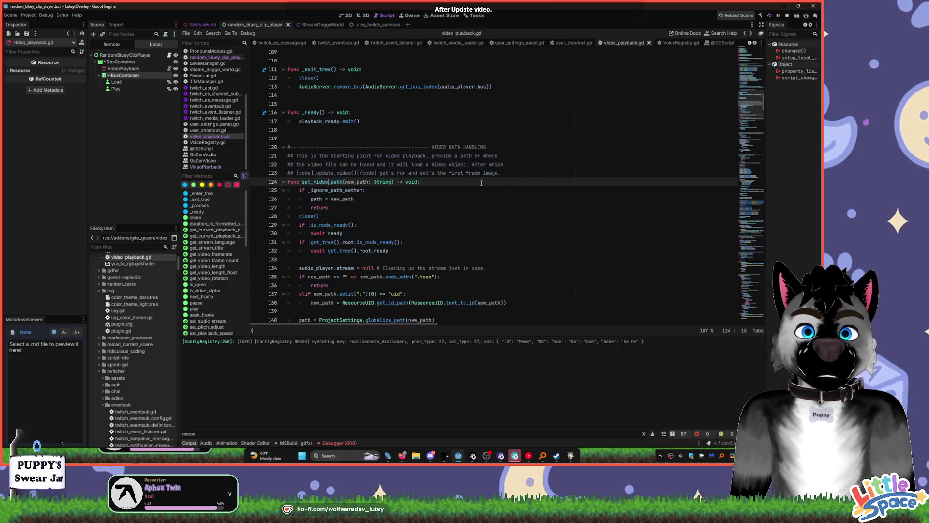
key("alt+Left")
key("alt+Left")
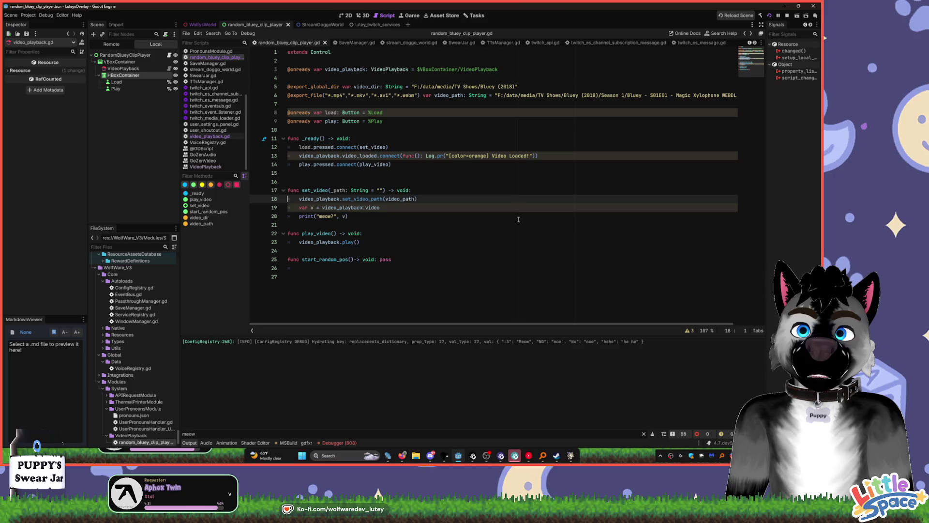
- Switch to the 2D workspace to view the random_bluey_clip_player scene with its Load and Play buttons
left_click(349, 16)
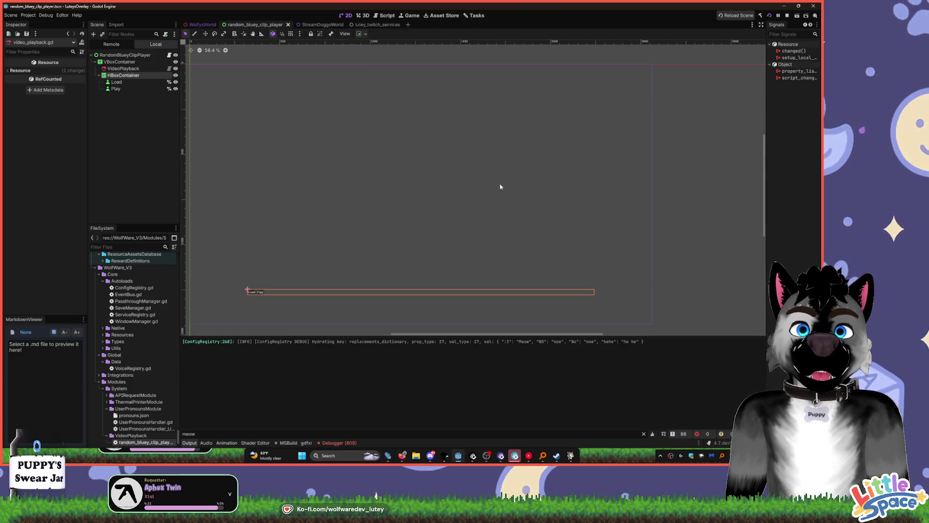